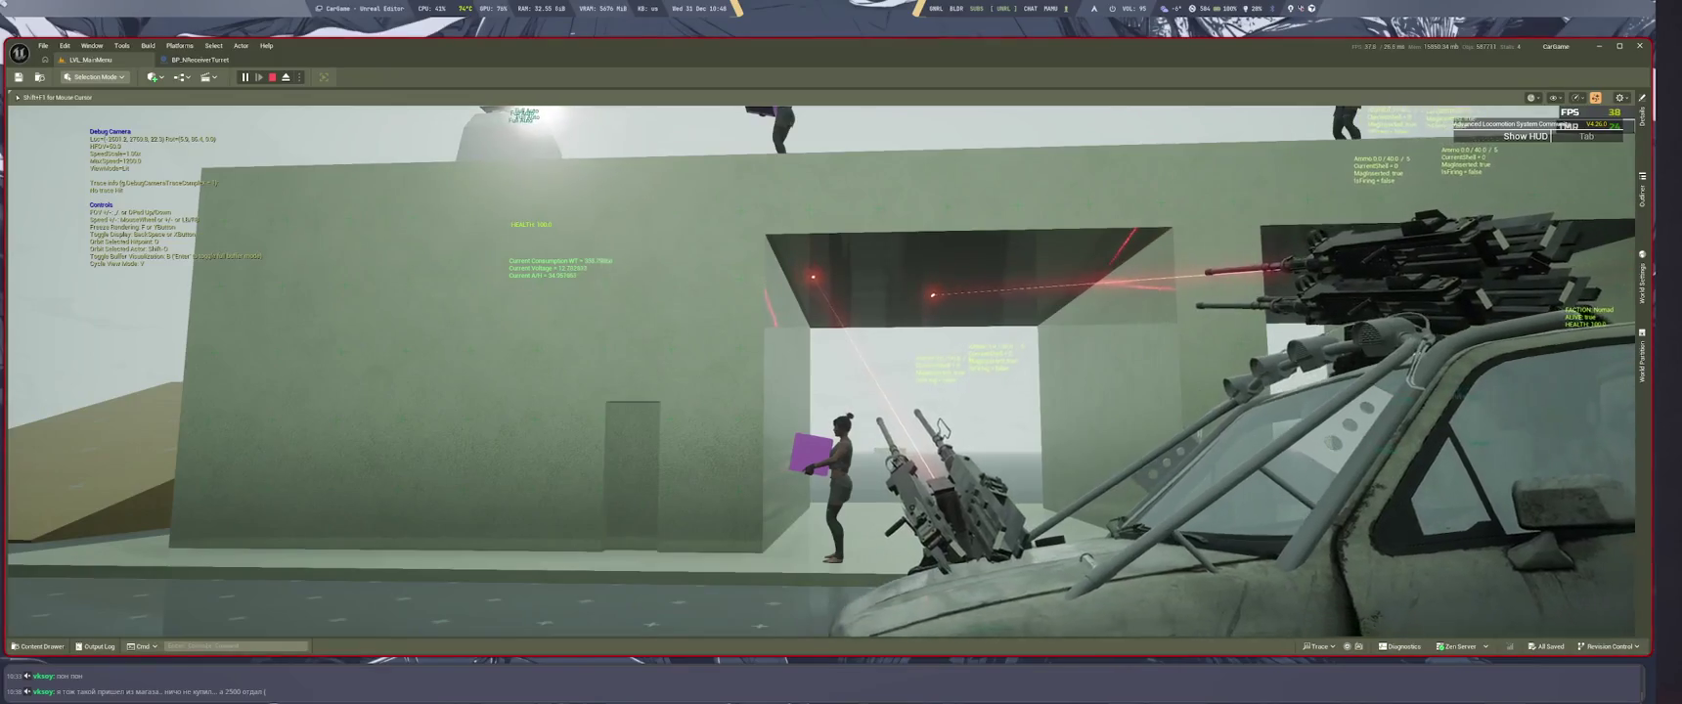
Step: Pull the debug camera back, drive the truck up the ramp onto the yellow platform, then stop the session
key("s")
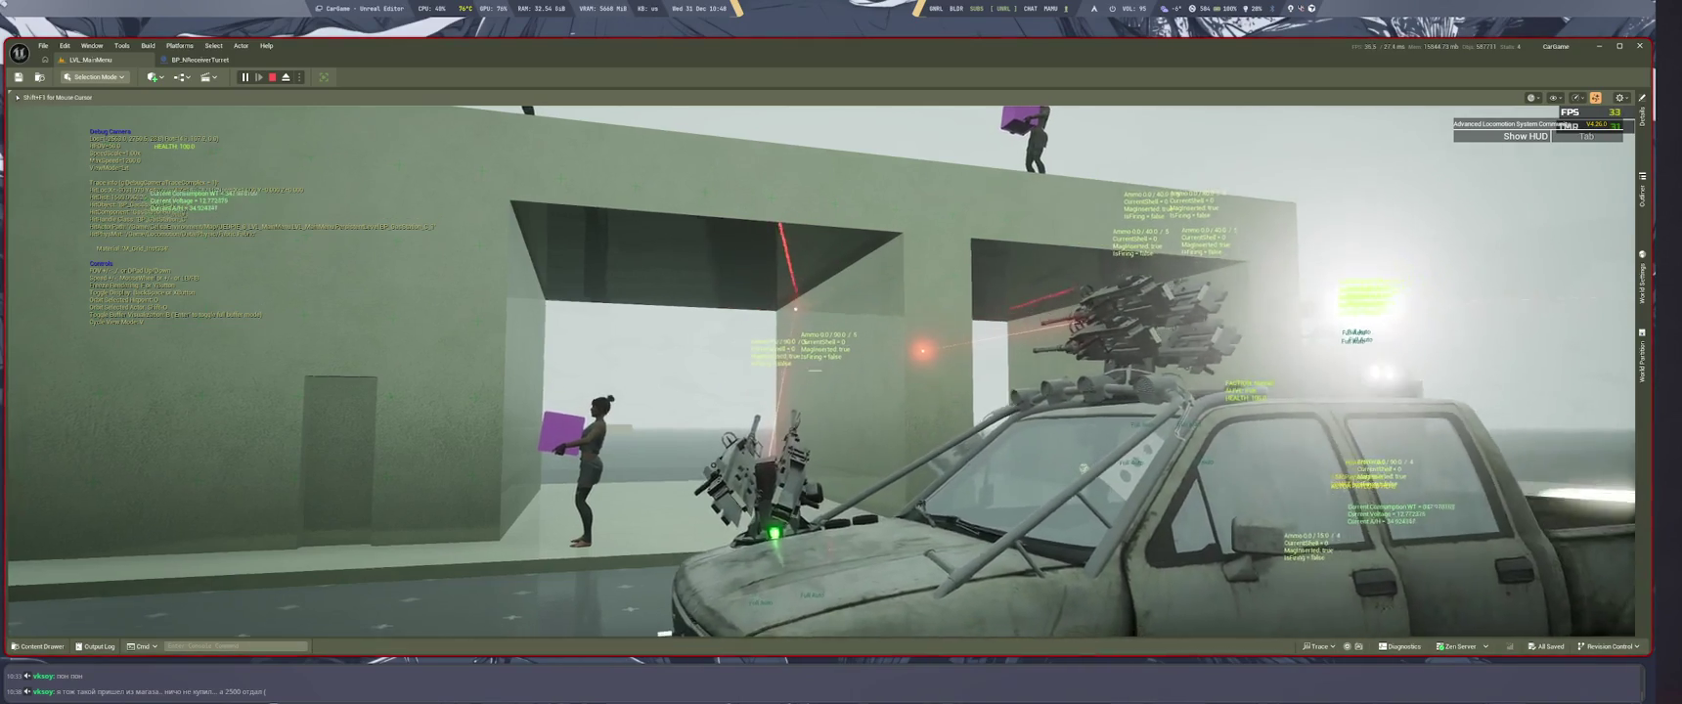
key("s")
key("s")
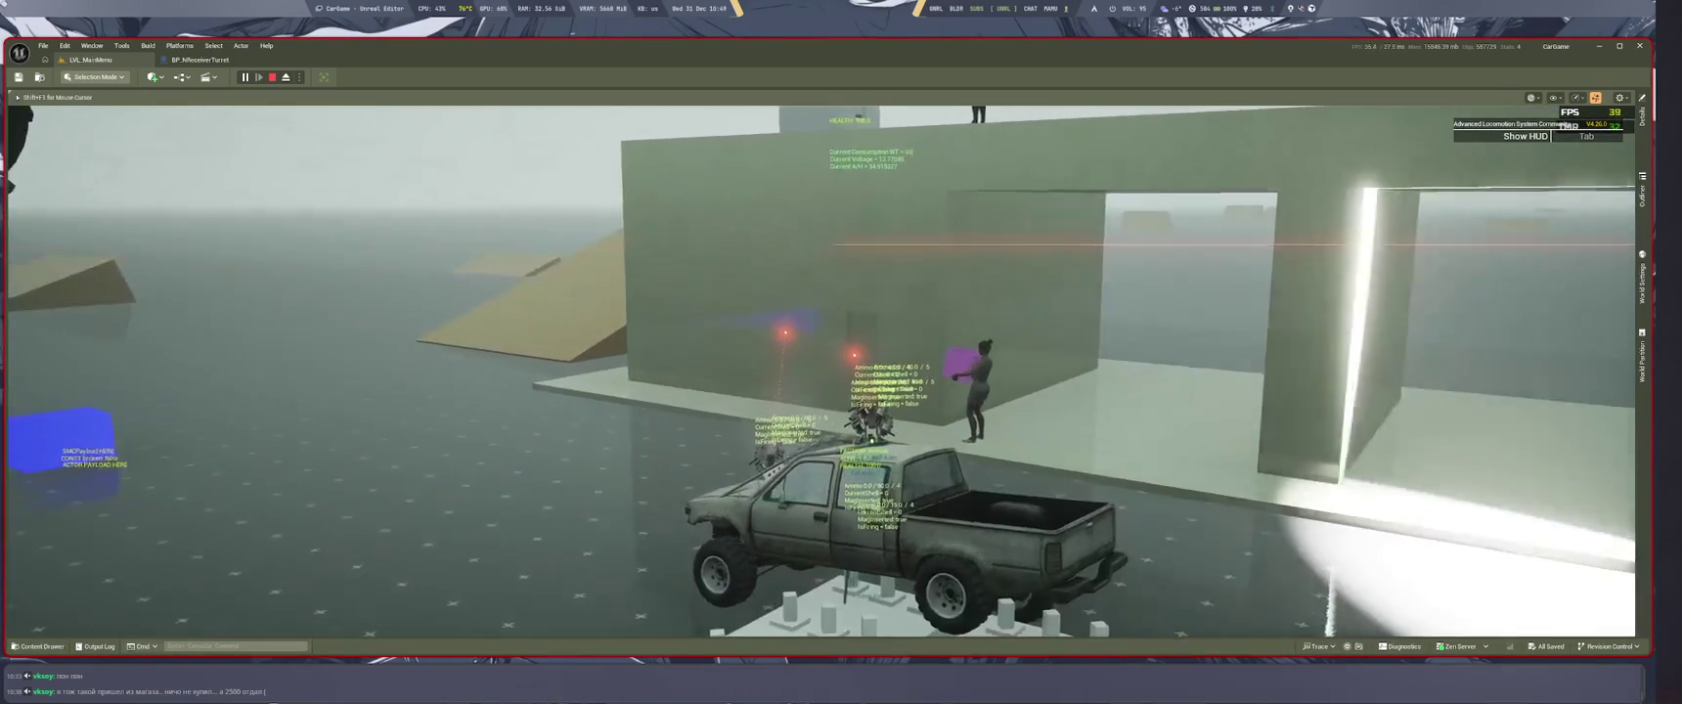
key("a")
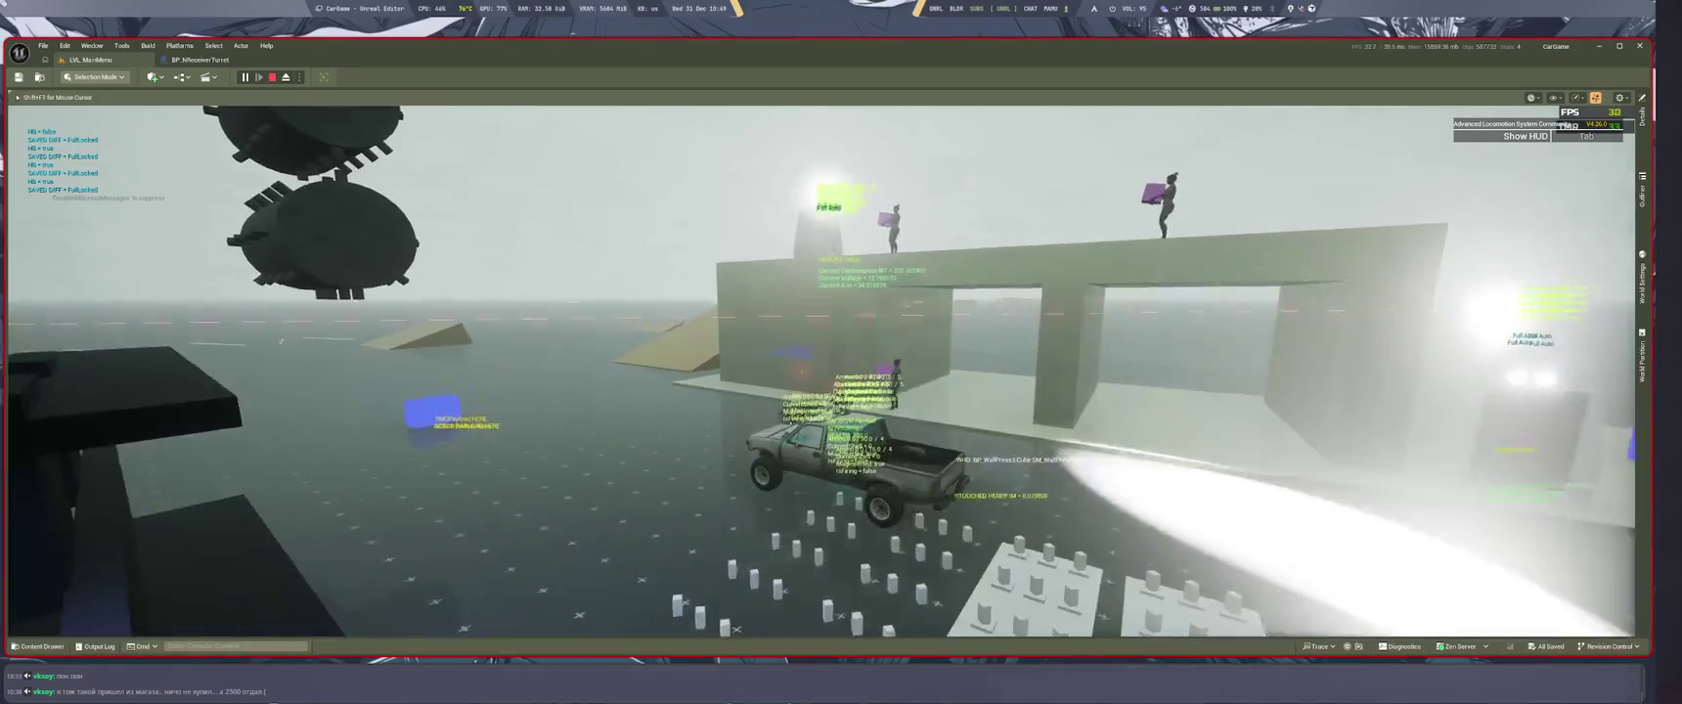
key("w")
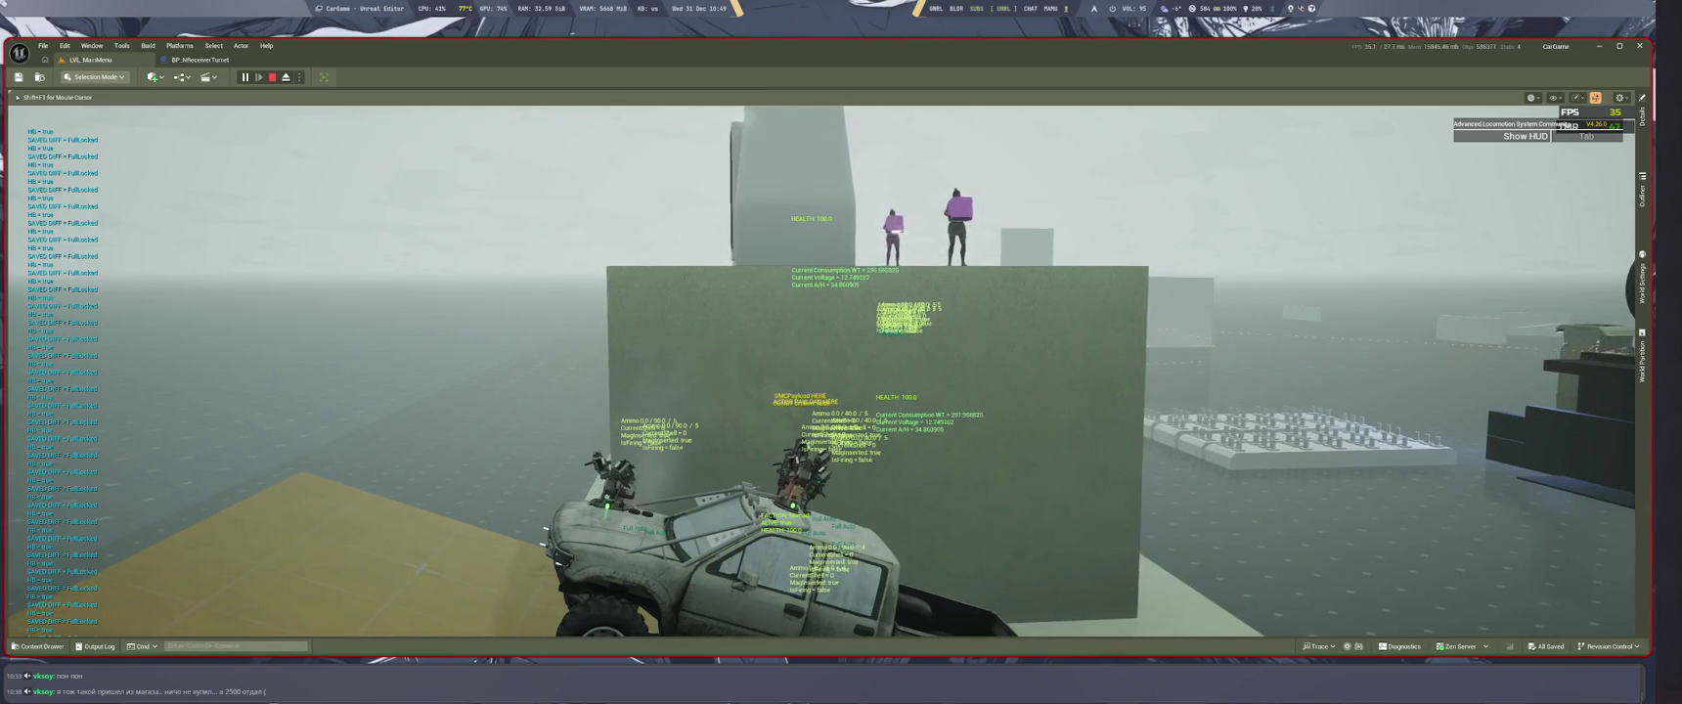
key("w")
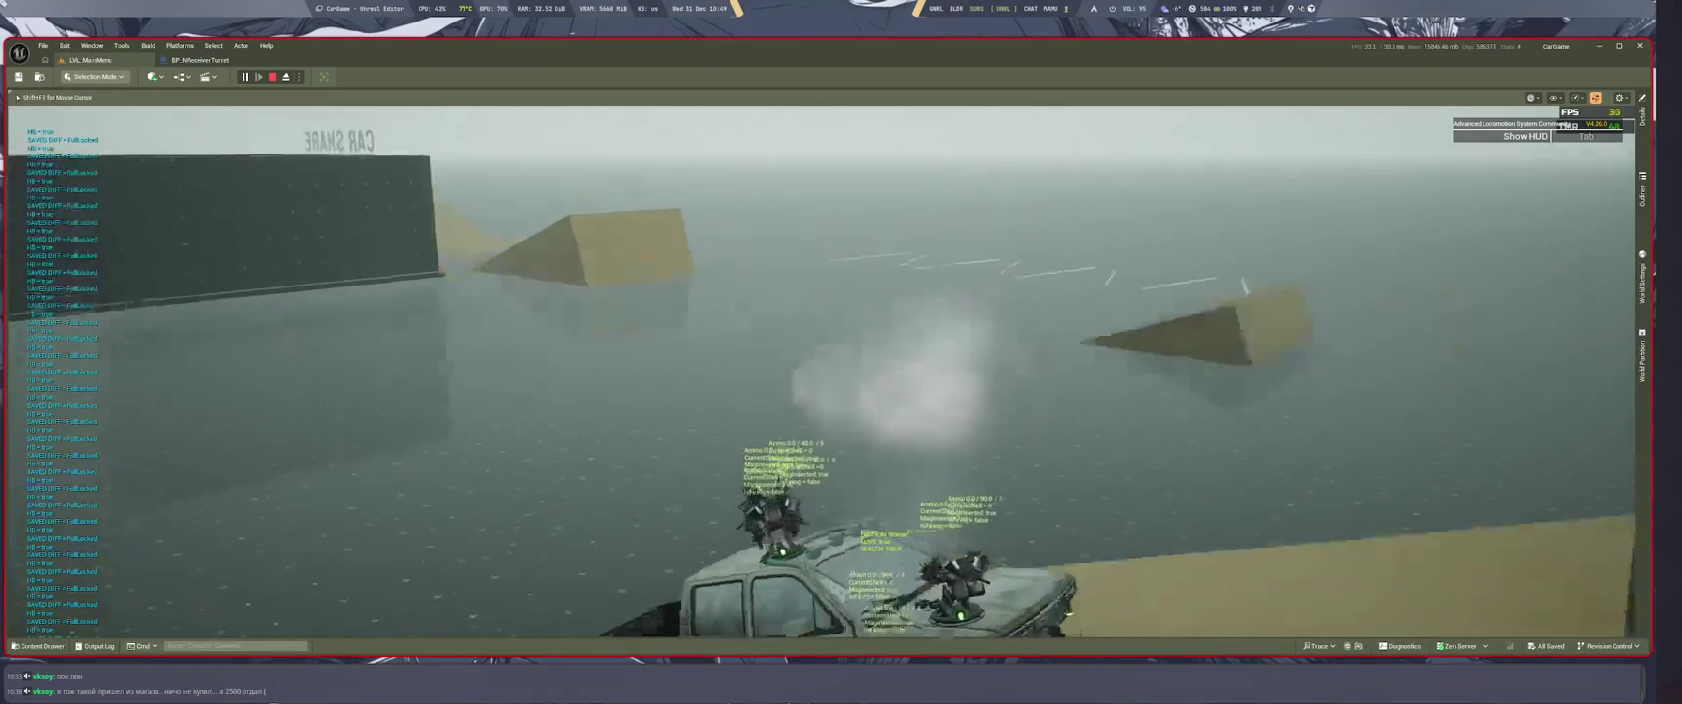
key("Escape")
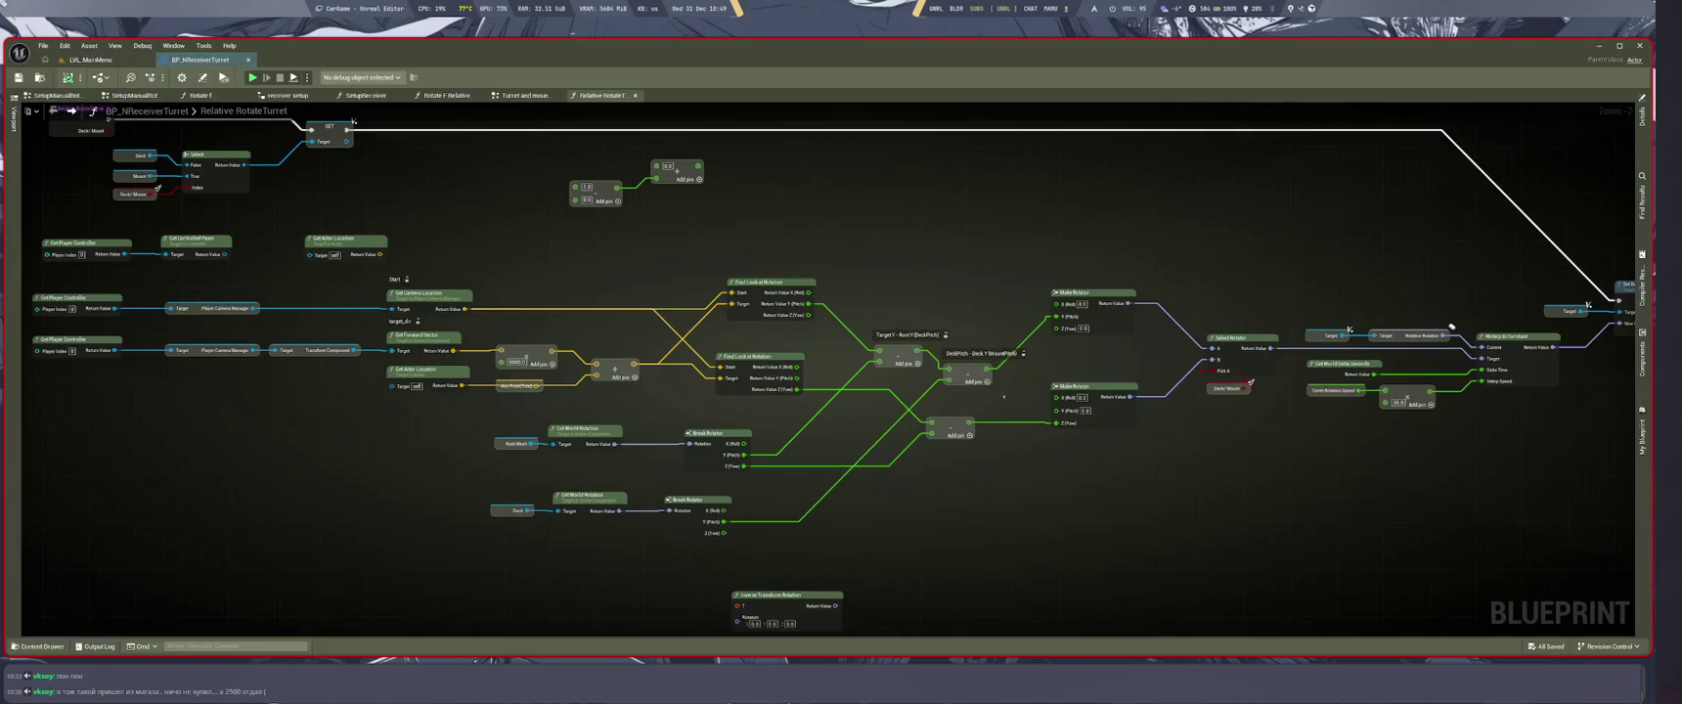
Step: Nudge the two subtract nodes and the DeckPitch − Deck.Y node, then view the turret's 3D preview
scroll(904, 354, "up", 2)
left_click_drag(901, 370, 898, 353)
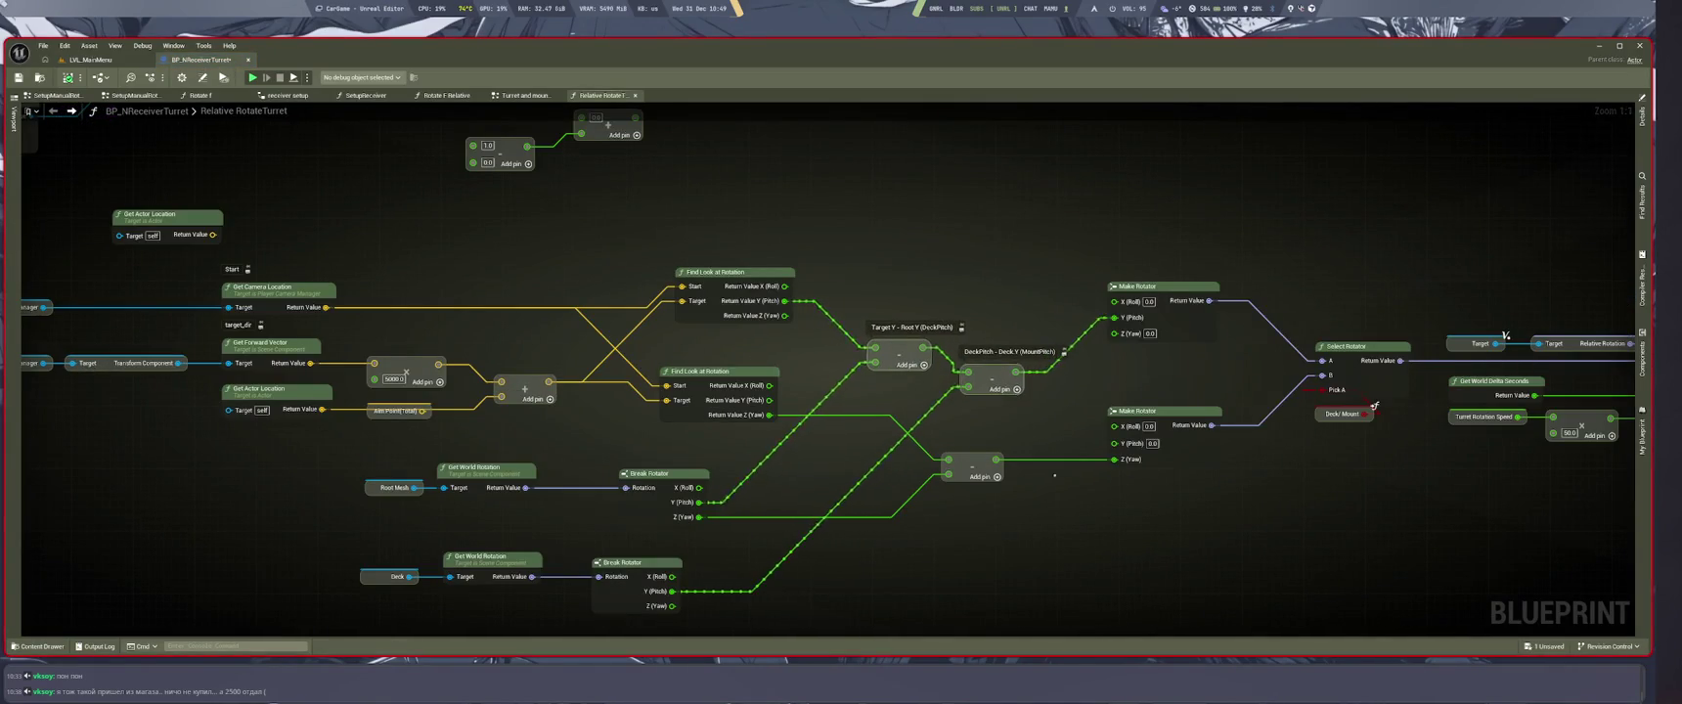
left_click_drag(992, 382, 1008, 384)
left_click(13, 118)
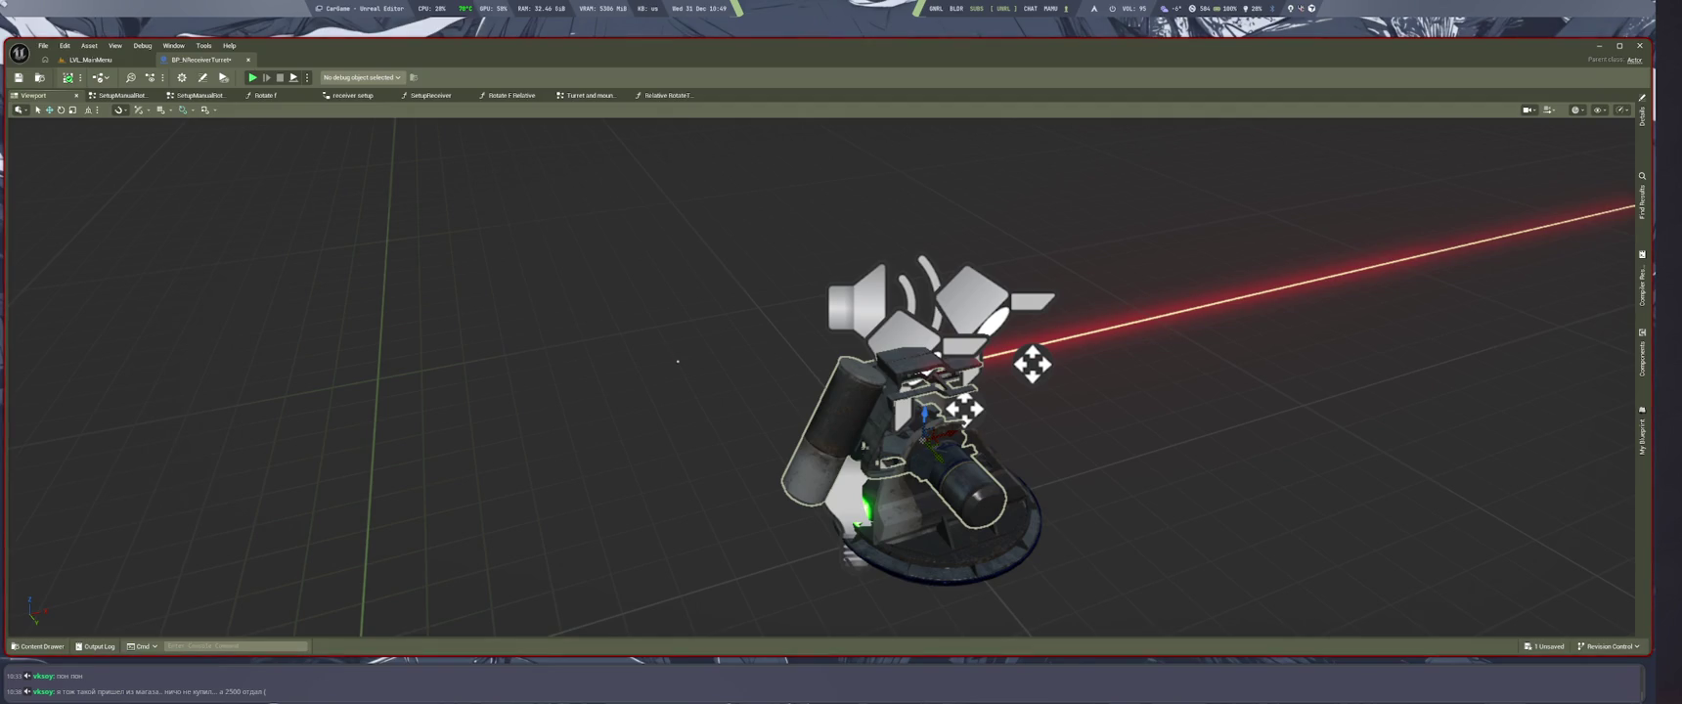
Step: Lower the volume, glance at the AI chat workspace, and return to the Relative RotateTurret graph
key("XF86AudioLowerVolume")
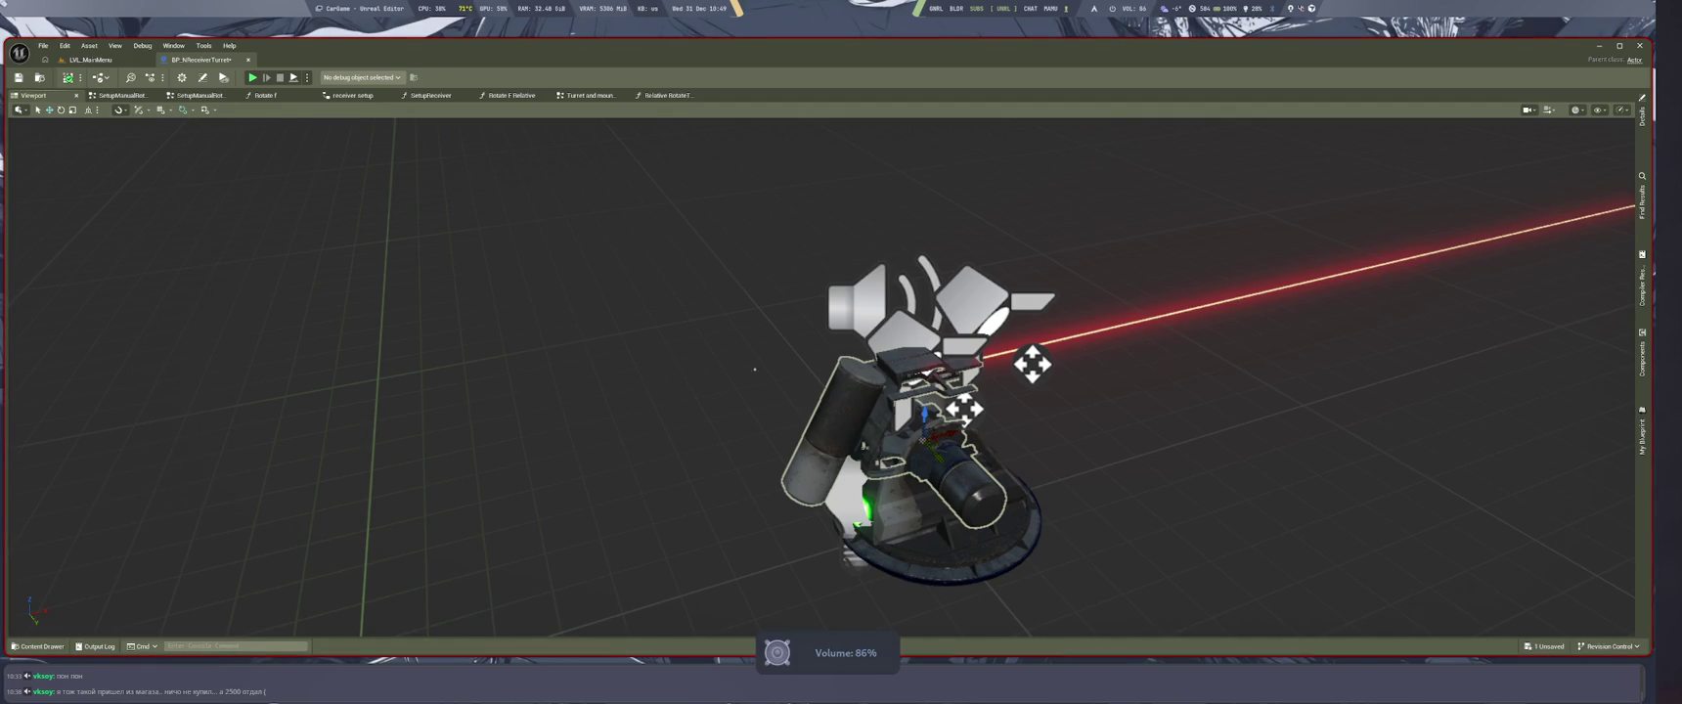
key("super+2")
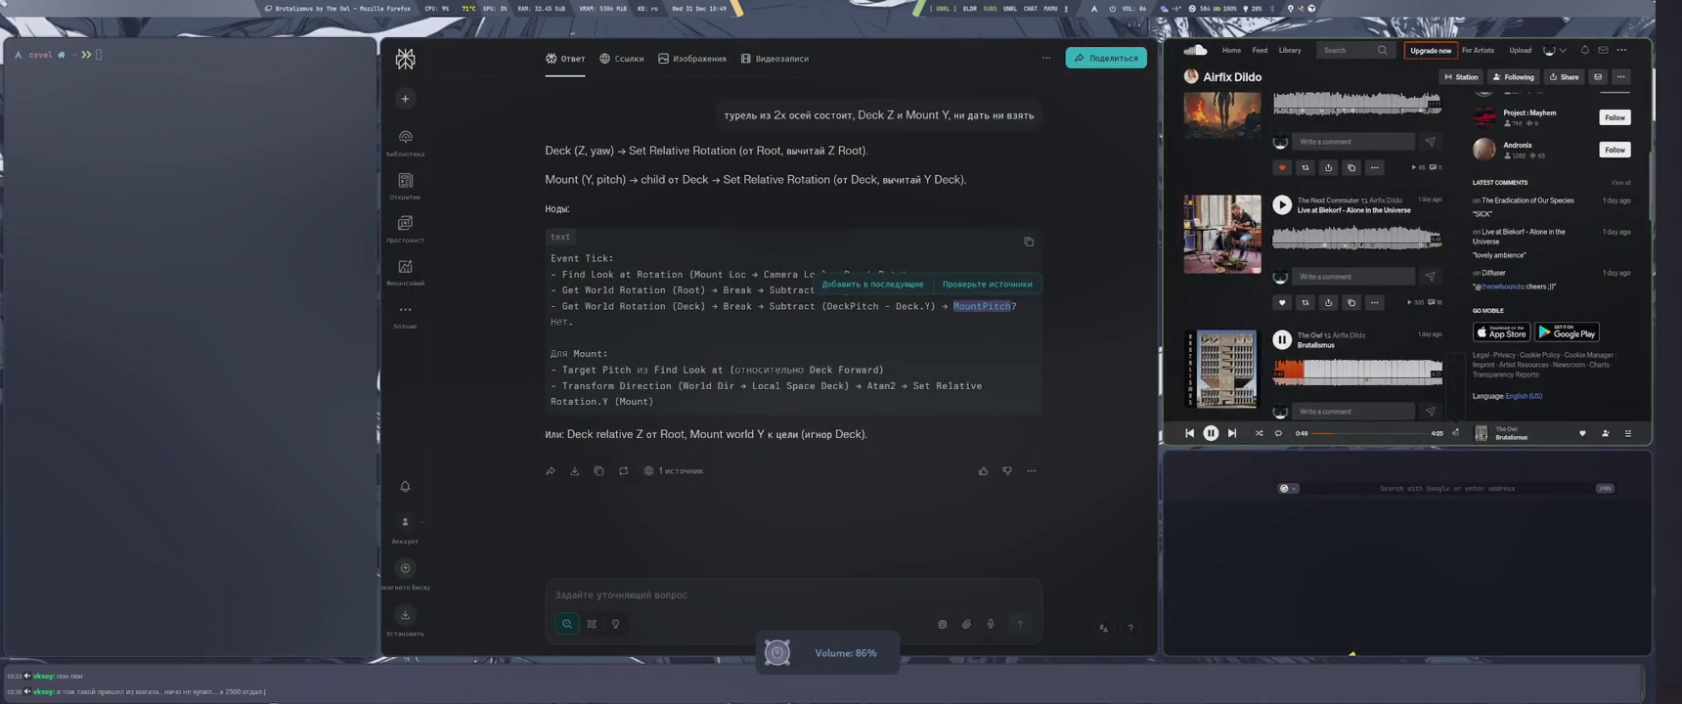
mouse_move(1455, 433)
key("super+1")
key("alt+shift")
key("super+2")
key("super+4")
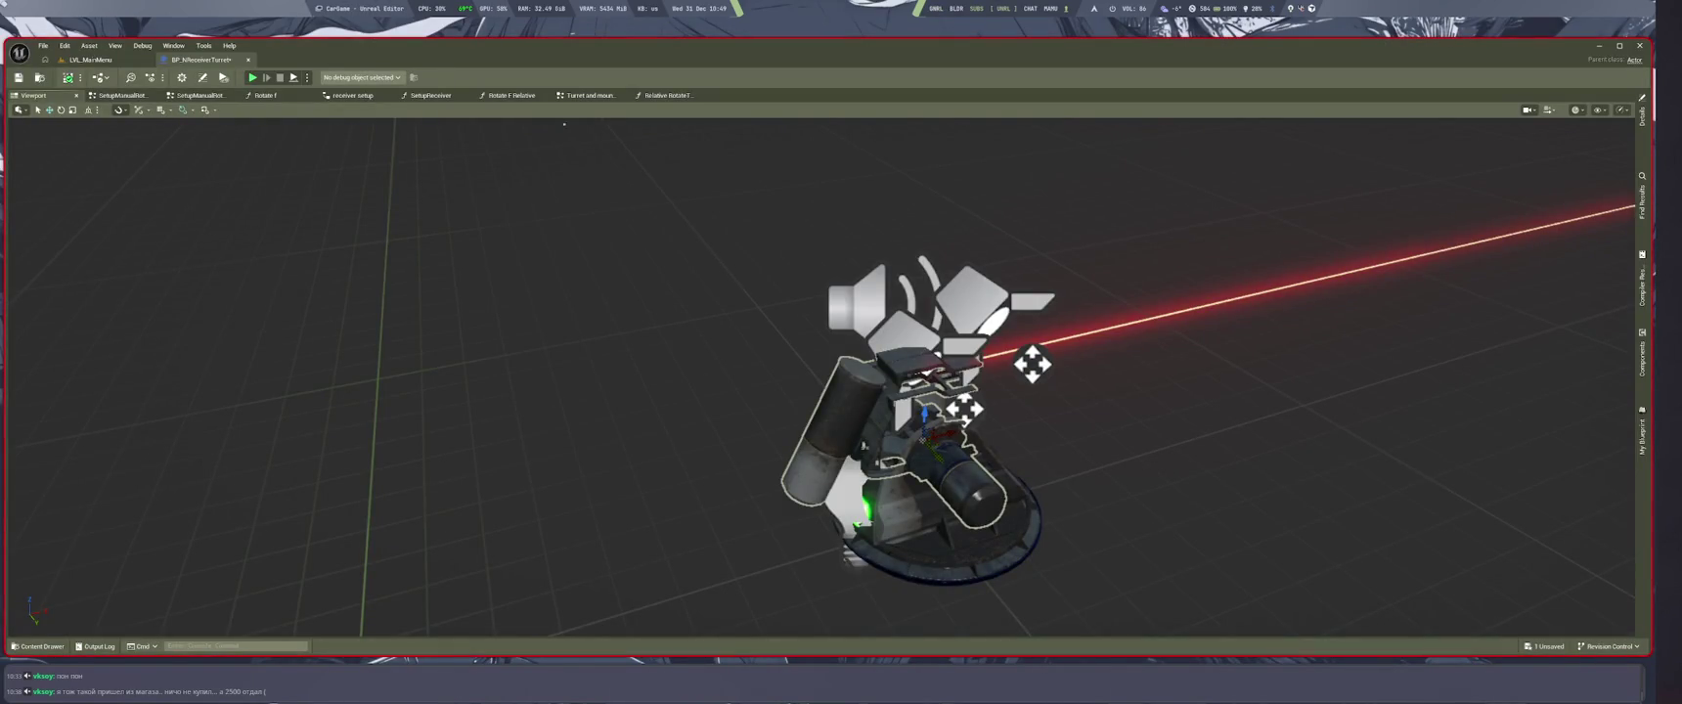
left_click(668, 95)
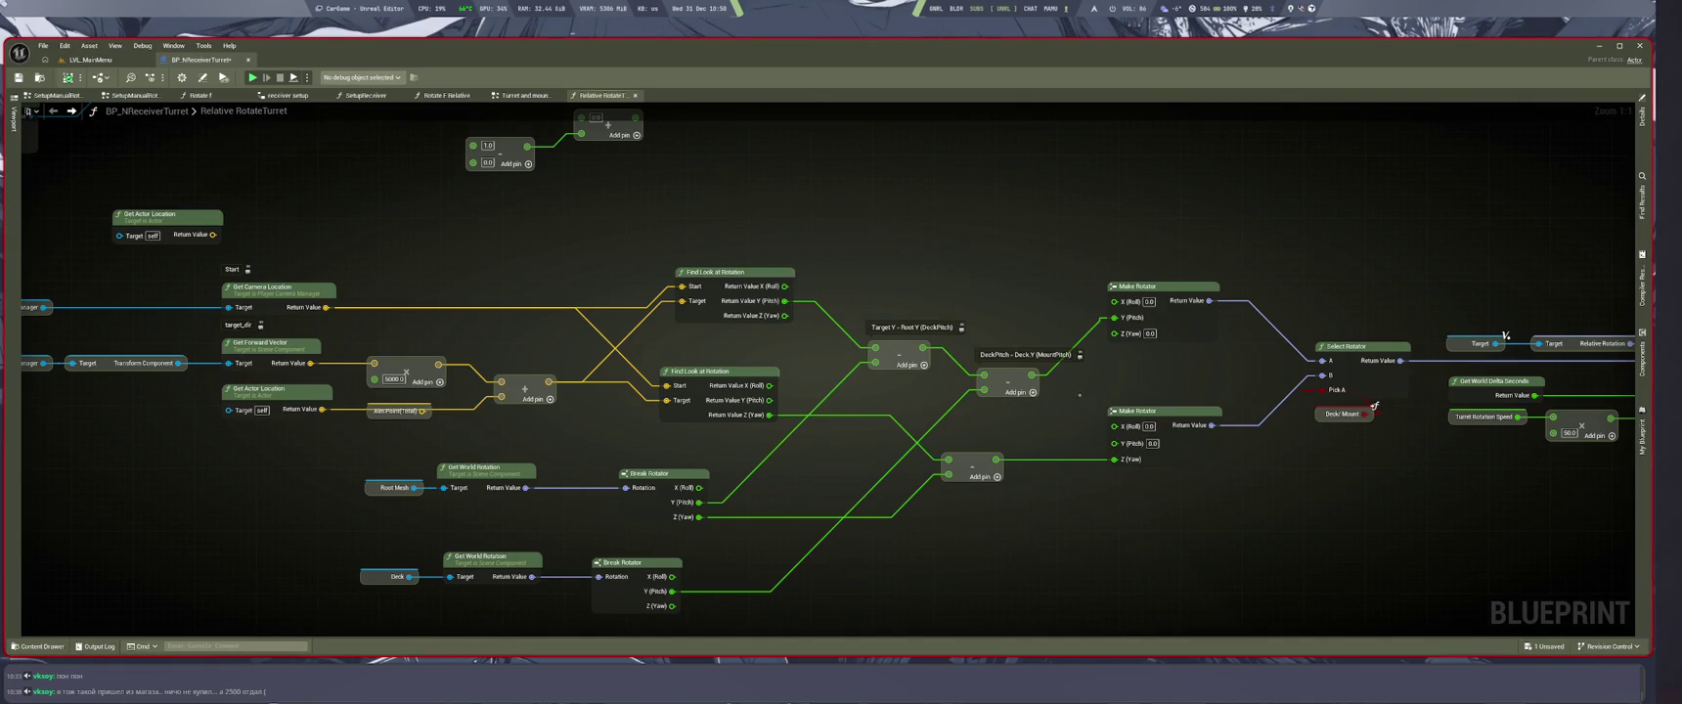
Step: Move the rotator output nodes further right and bring the DeckPitch area into view
scroll(39, 245, "down", 3)
left_click_drag(1077, 304, 1231, 310)
scroll(1490, 309, "up", 3)
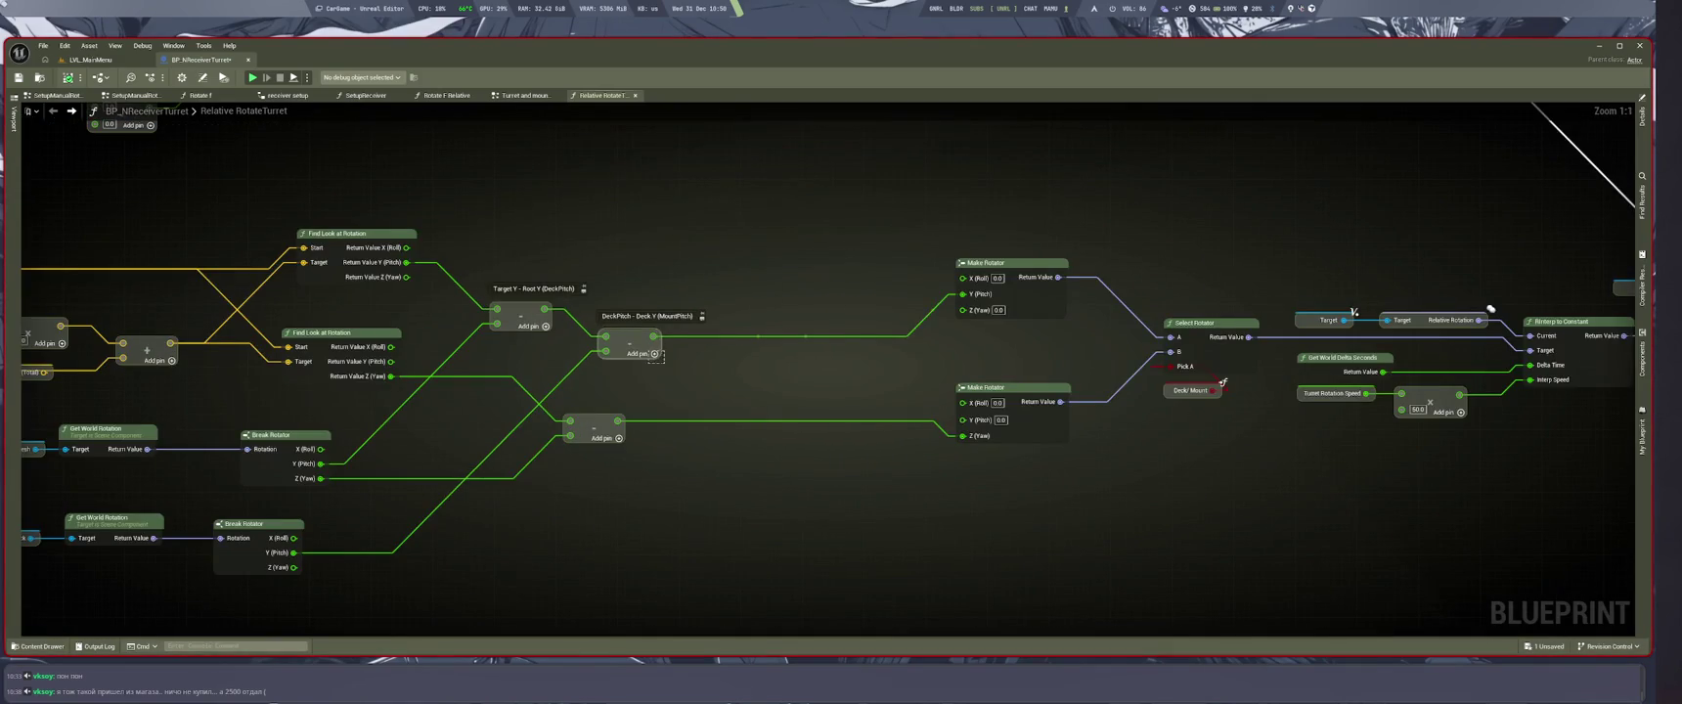
left_click_drag(655, 354, 860, 366)
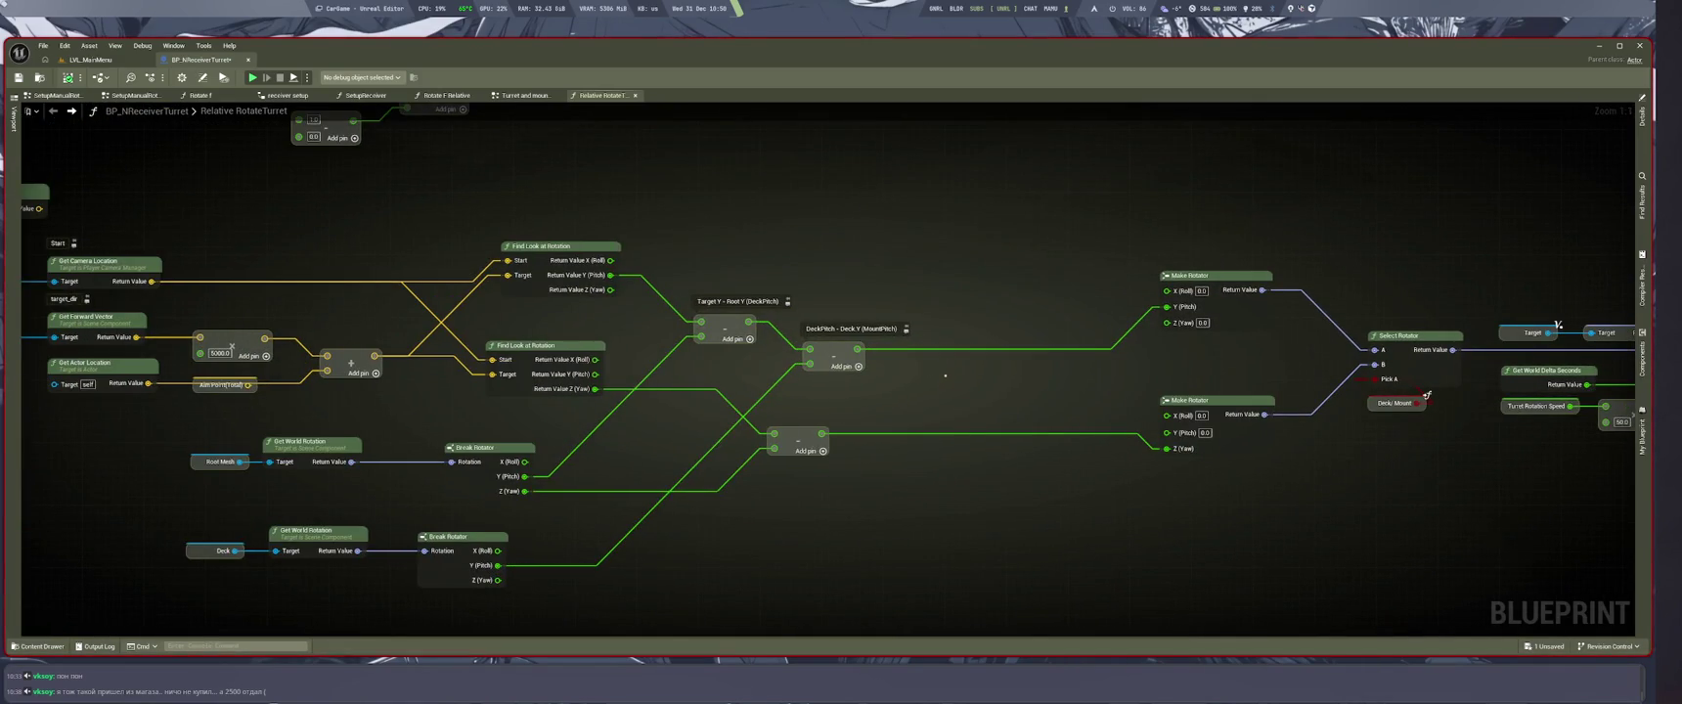
scroll(945, 375, "down", 3)
scroll(968, 285, "up", 3)
Step: Add an Add node after DeckPitch − Deck.Y and wire the Break Rotator Roll into it
left_click_drag(843, 322, 954, 374)
type("+")
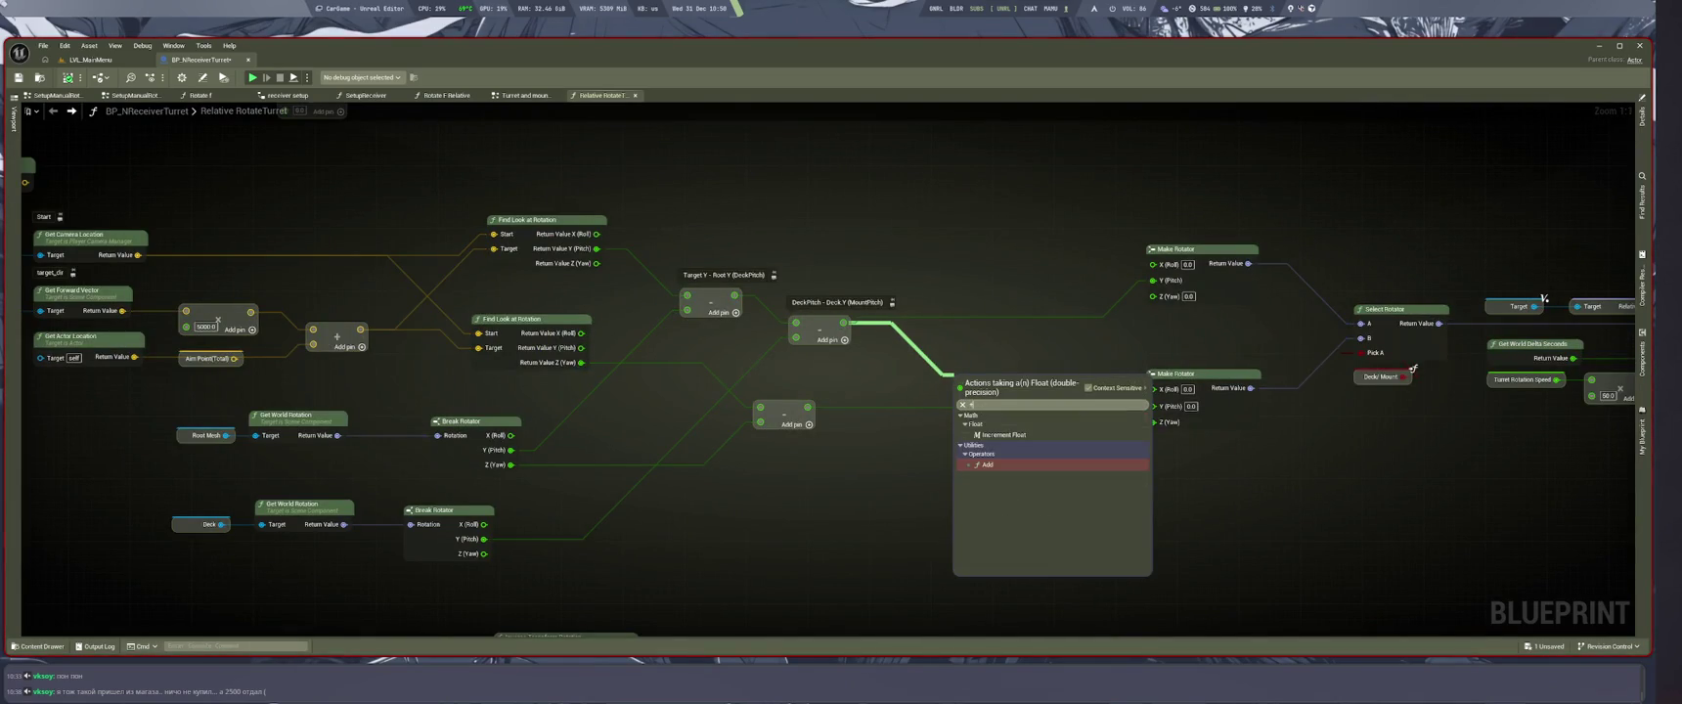
key("Return")
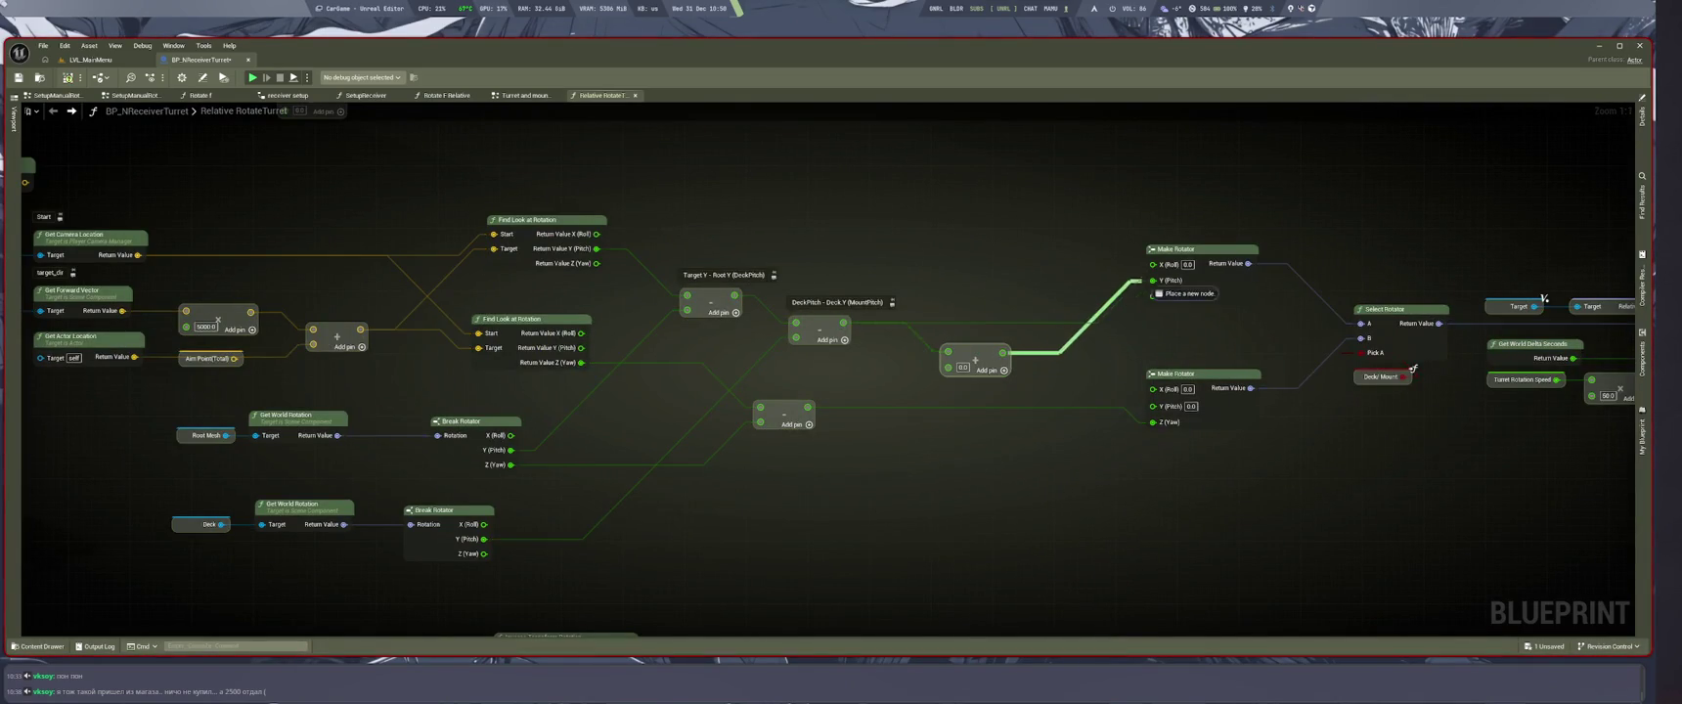
left_click_drag(817, 371, 1050, 366)
left_click_drag(977, 530, 1085, 559)
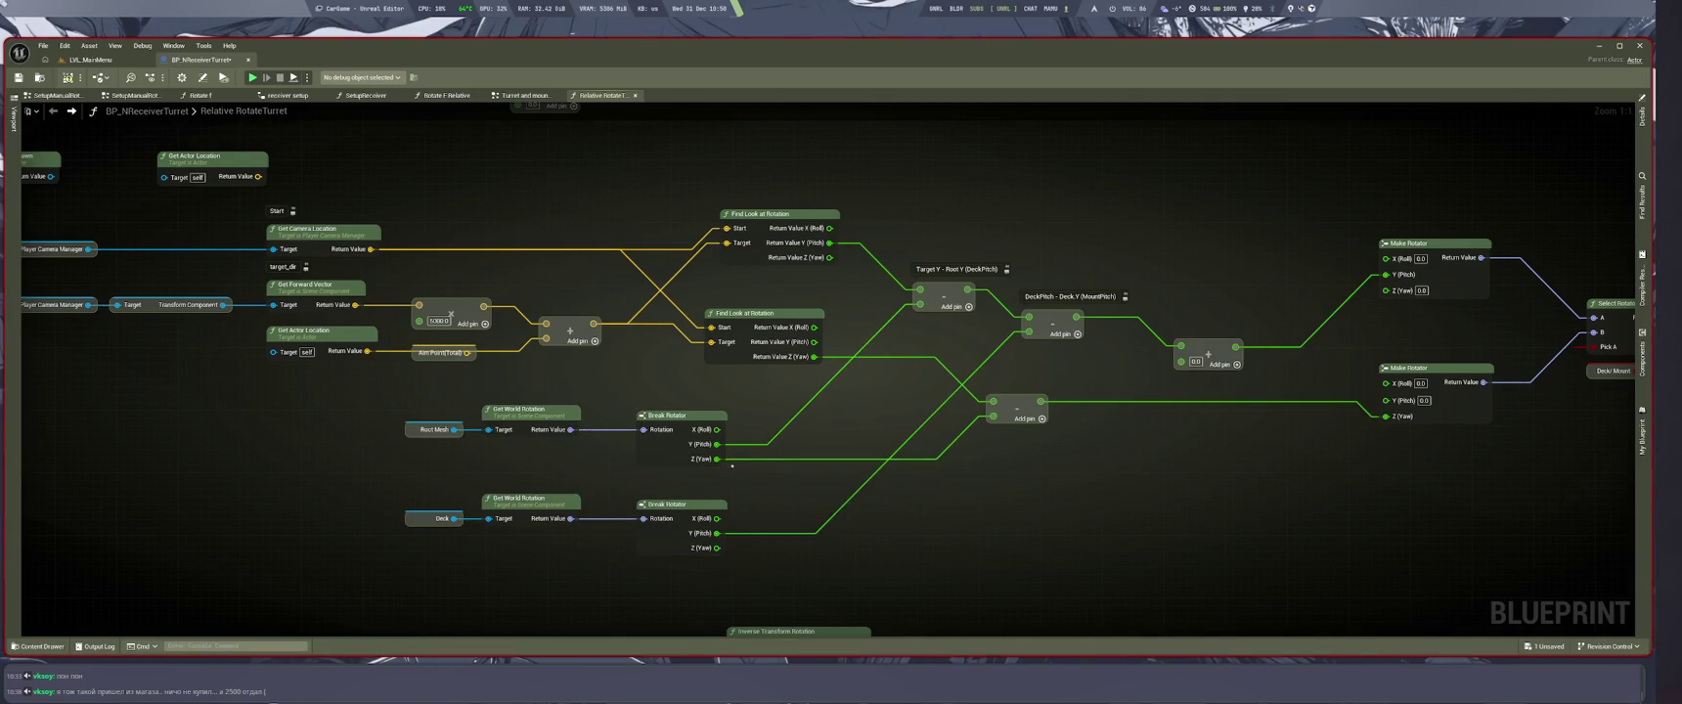
mouse_move(716, 428)
left_mouse_down()
mouse_move(730, 382)
mouse_move(1090, 319)
mouse_move(1181, 361)
left_mouse_up()
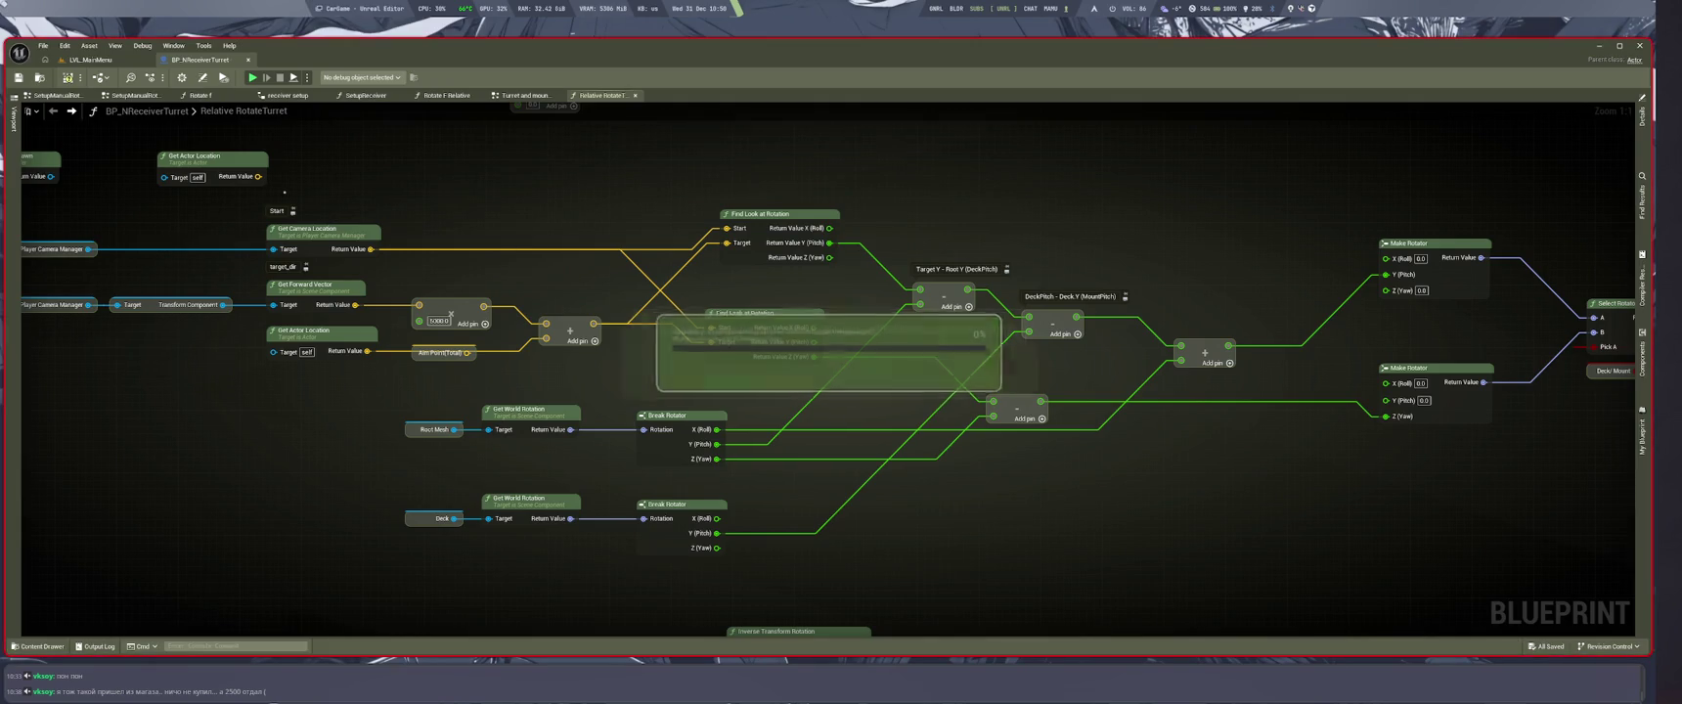
Step: Save the turret blueprint and switch back to the LVL_MainMenu level
key("ctrl+s")
left_click(115, 46)
left_click(104, 56)
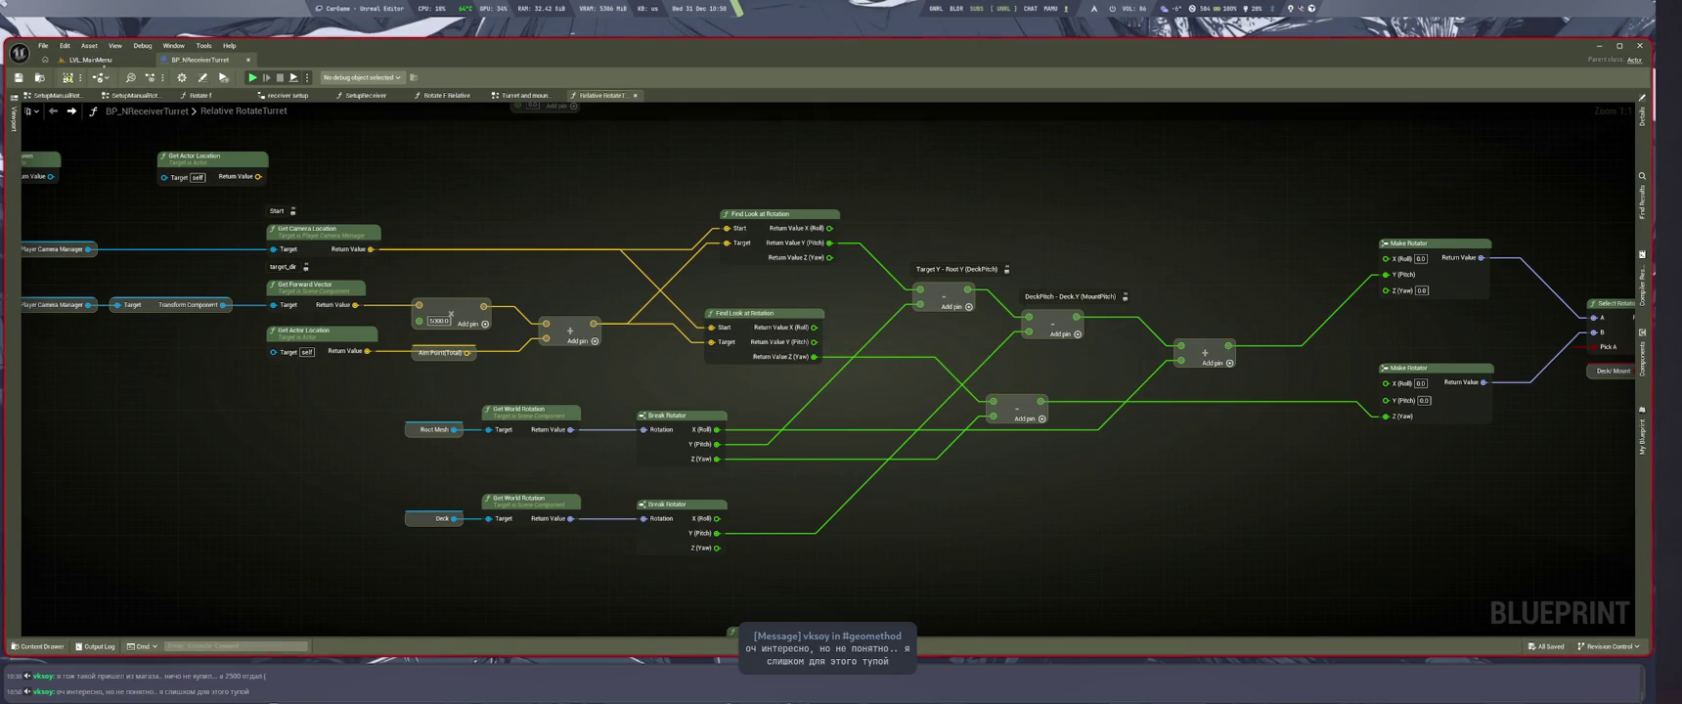
left_click(92, 59)
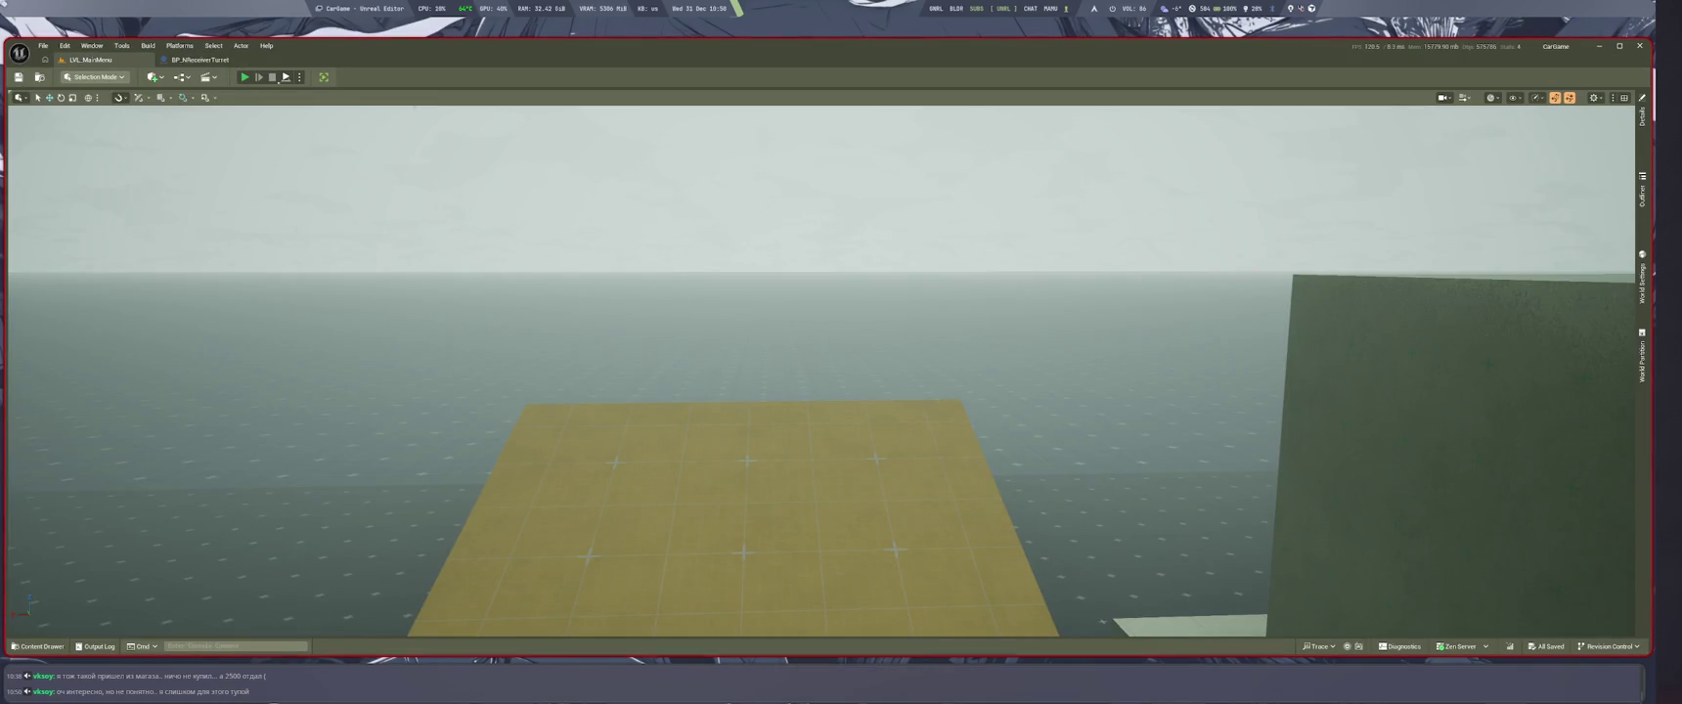
Step: Play-test the modified turret with Alt+P, stop it, and pan the rotation graph
key("alt+p")
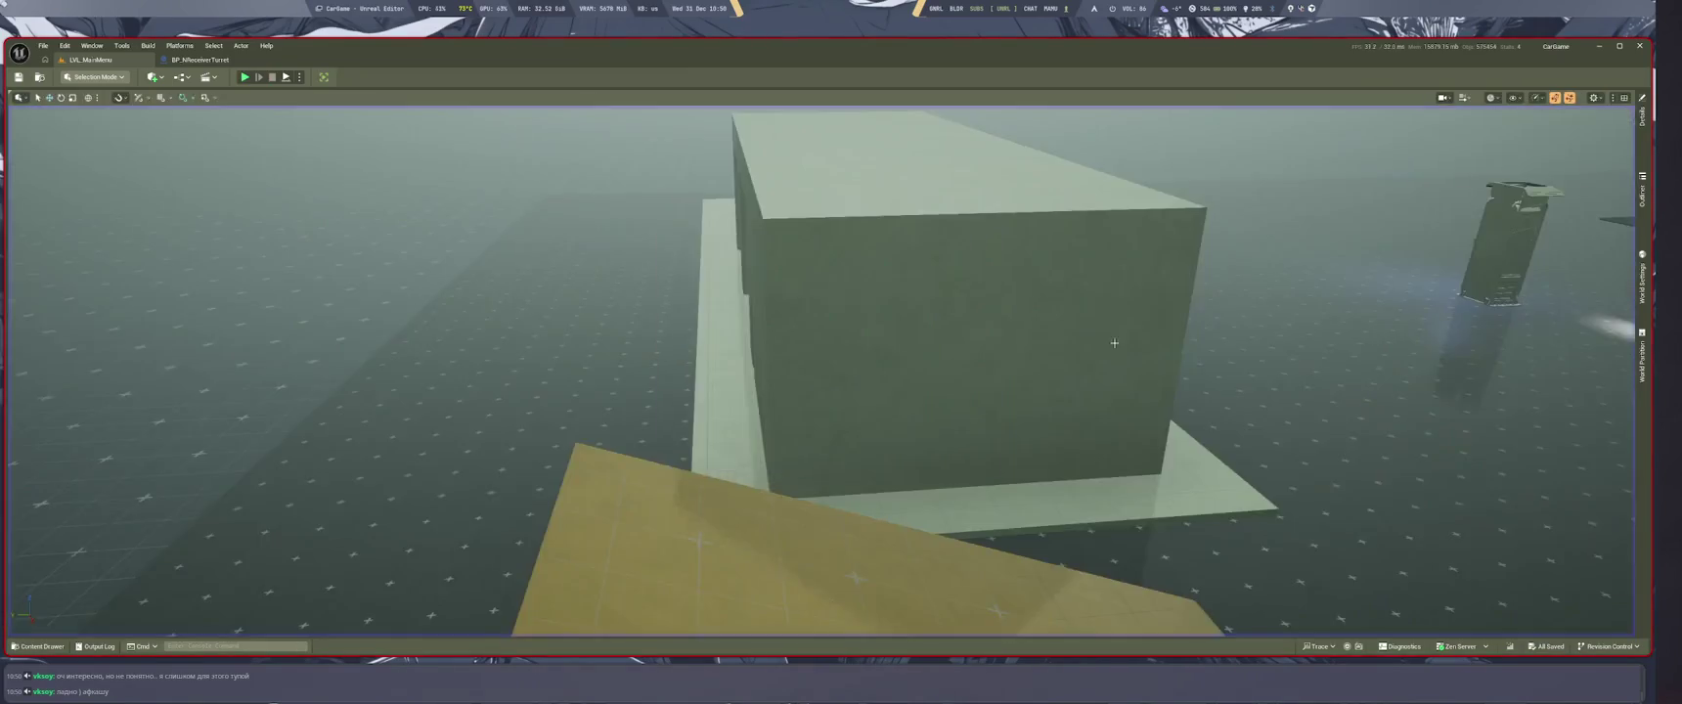
key("Escape")
left_click_drag(919, 427, 1049, 485)
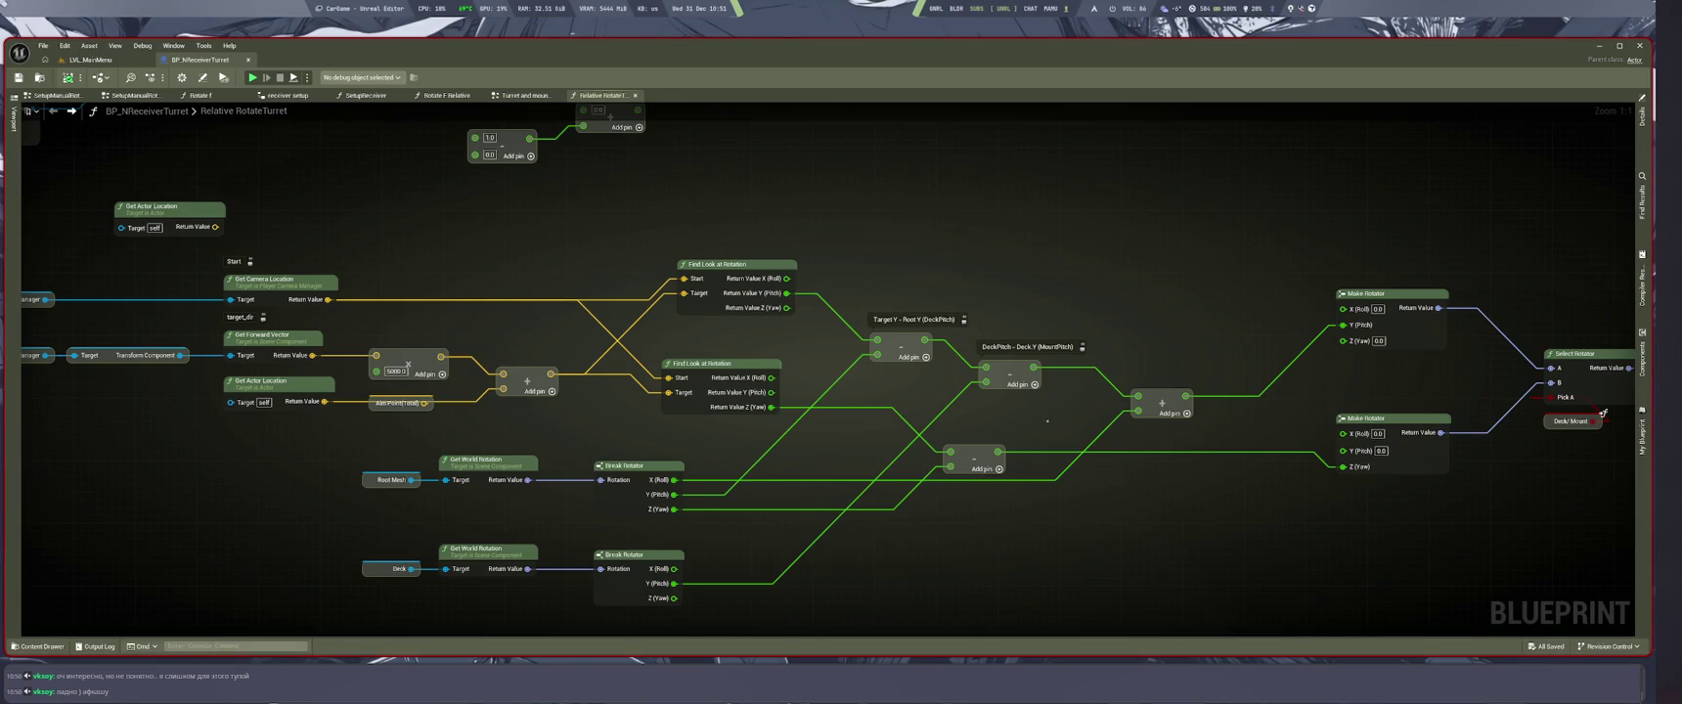
Step: Feed Make Rotator's pitch directly from DeckPitch − Deck.Y again, then launch another play test from LVL_MainMenu
key("XF86AudioLowerVolume")
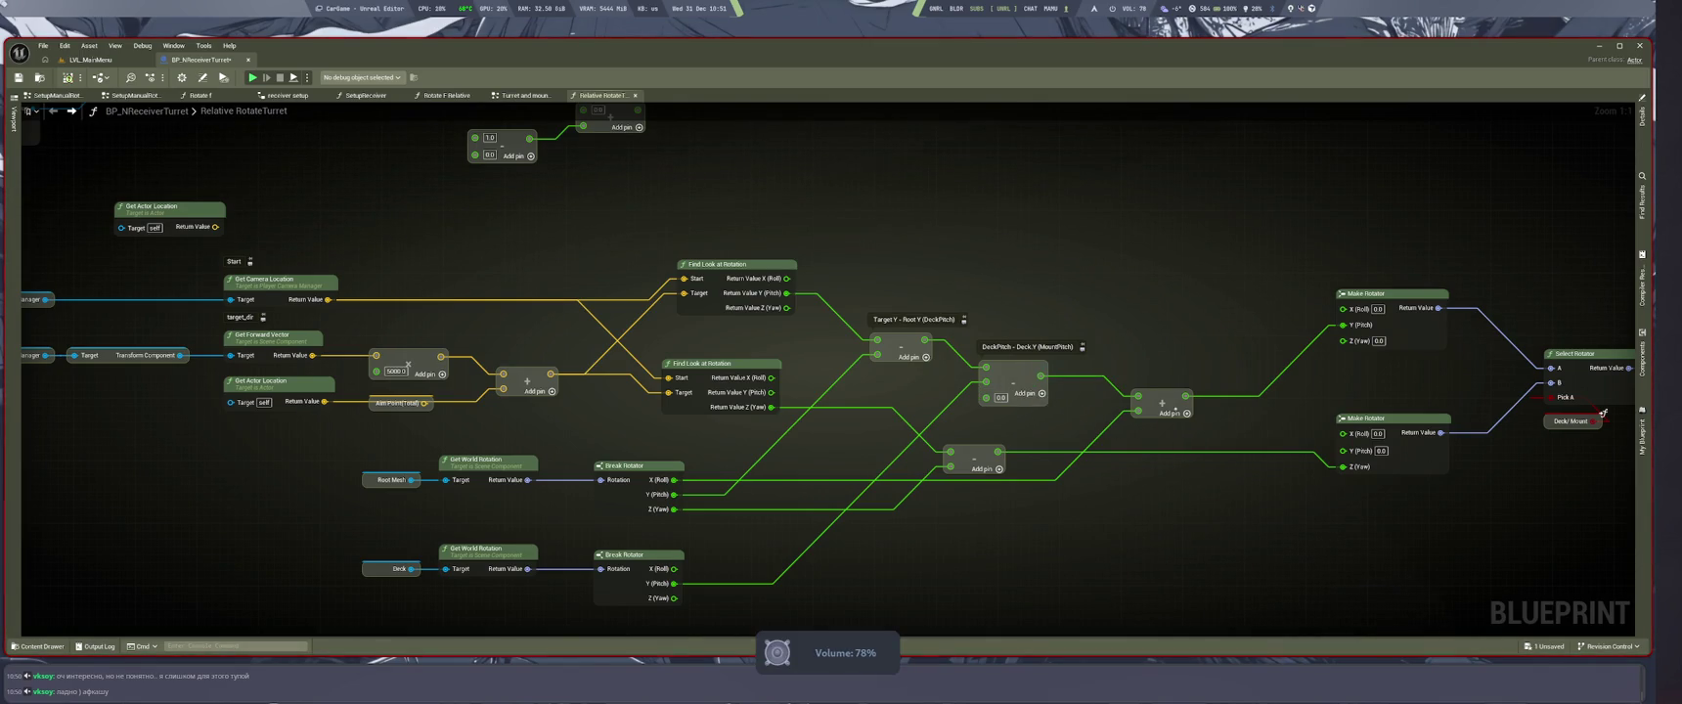
left_click_drag(1185, 397, 1040, 376)
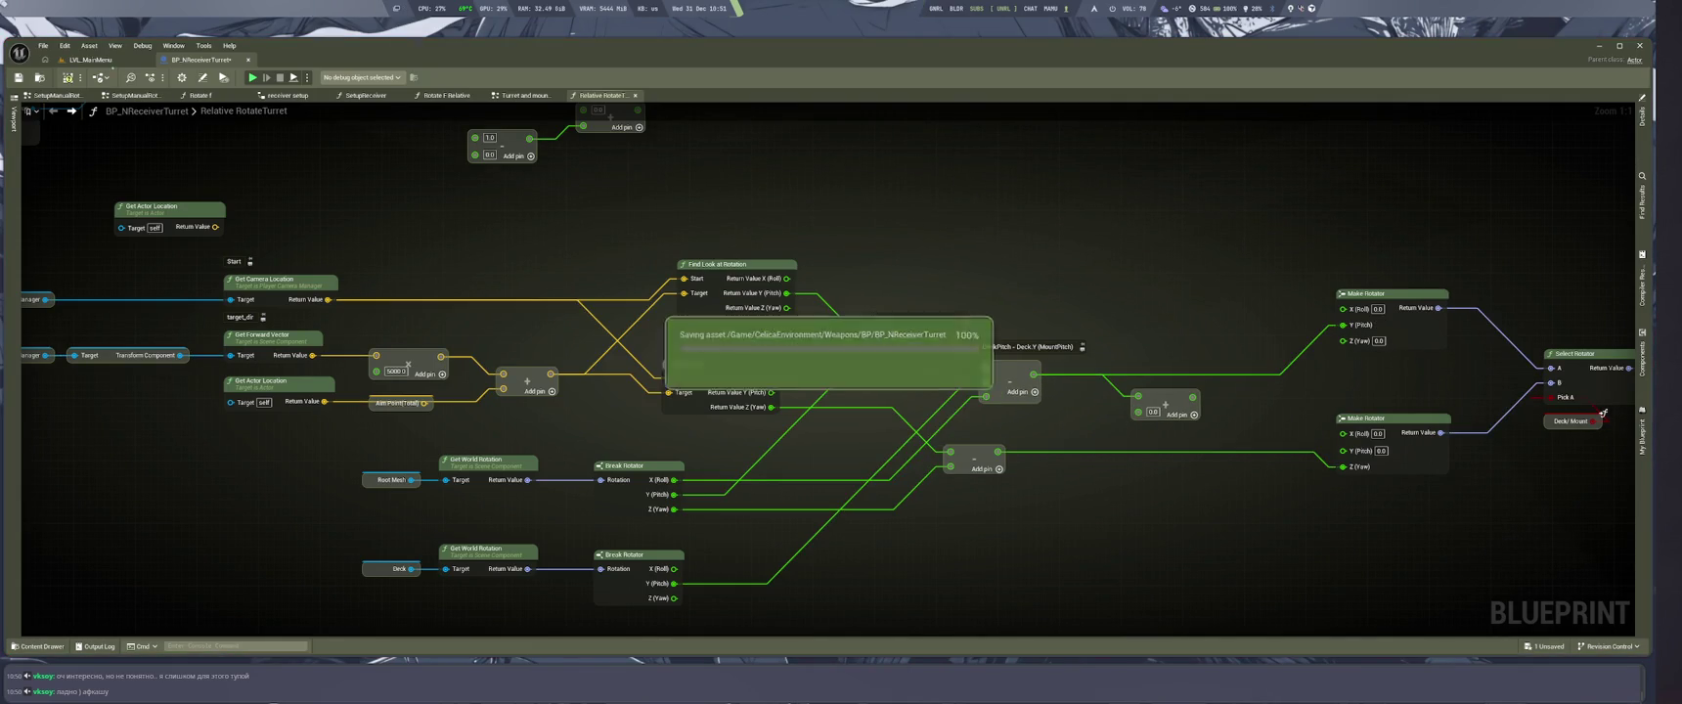
left_click(90, 60)
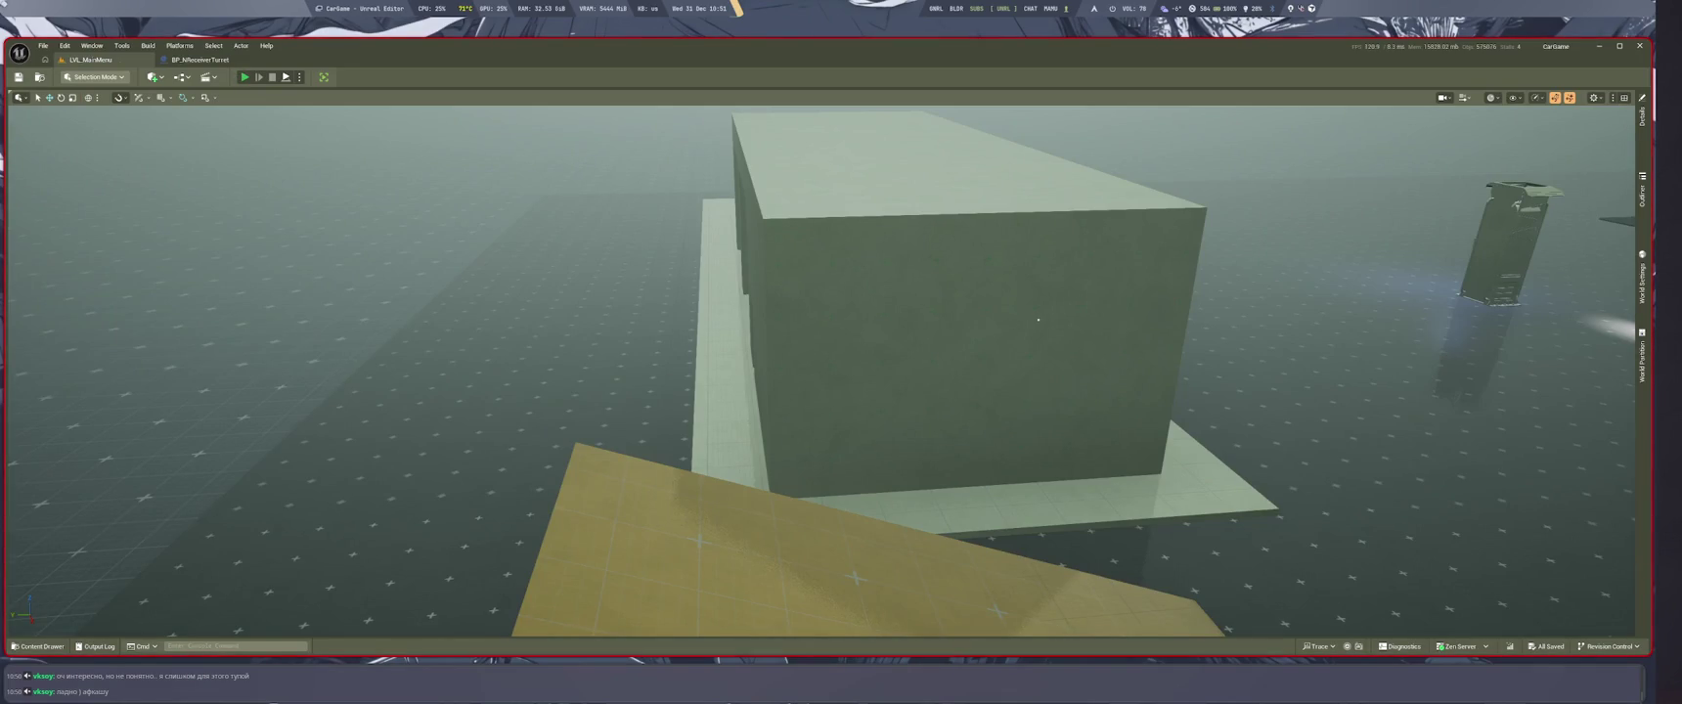
key("alt+p")
key("super+2")
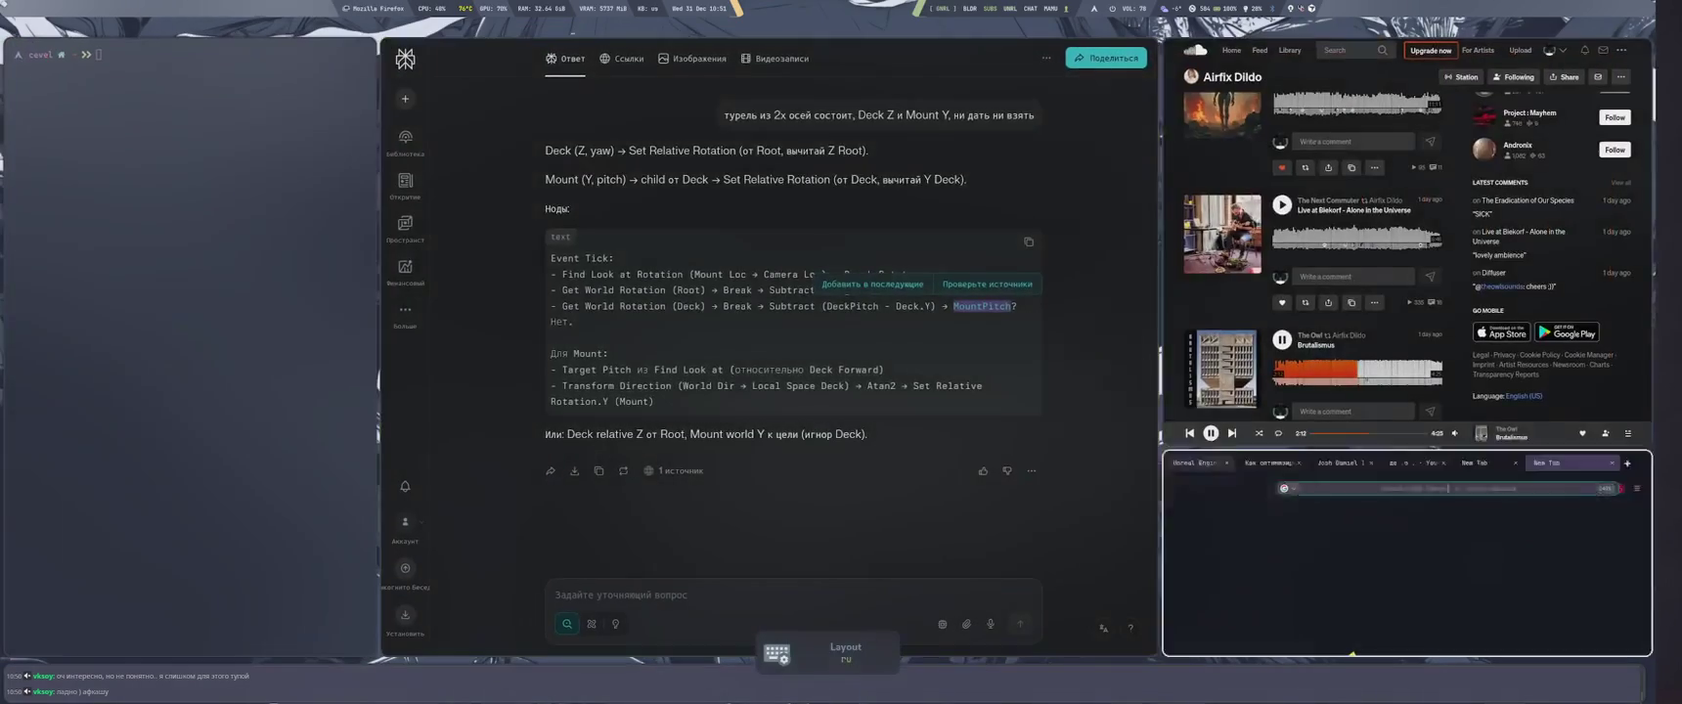
key("super+1")
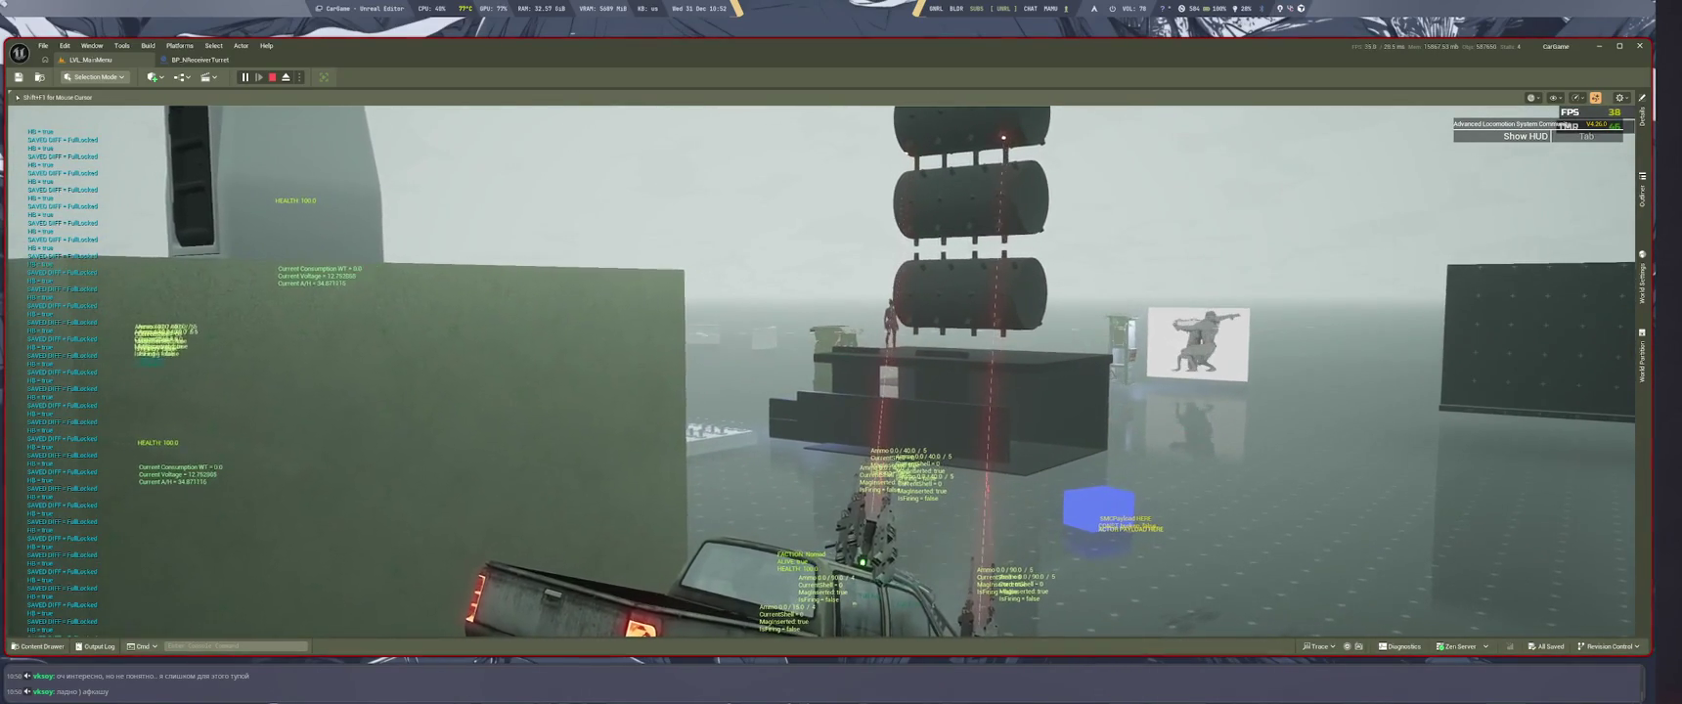
Step: Stop the running session and replay the level to check the truck turret's aim
key("Escape")
key("ctrl+Tab")
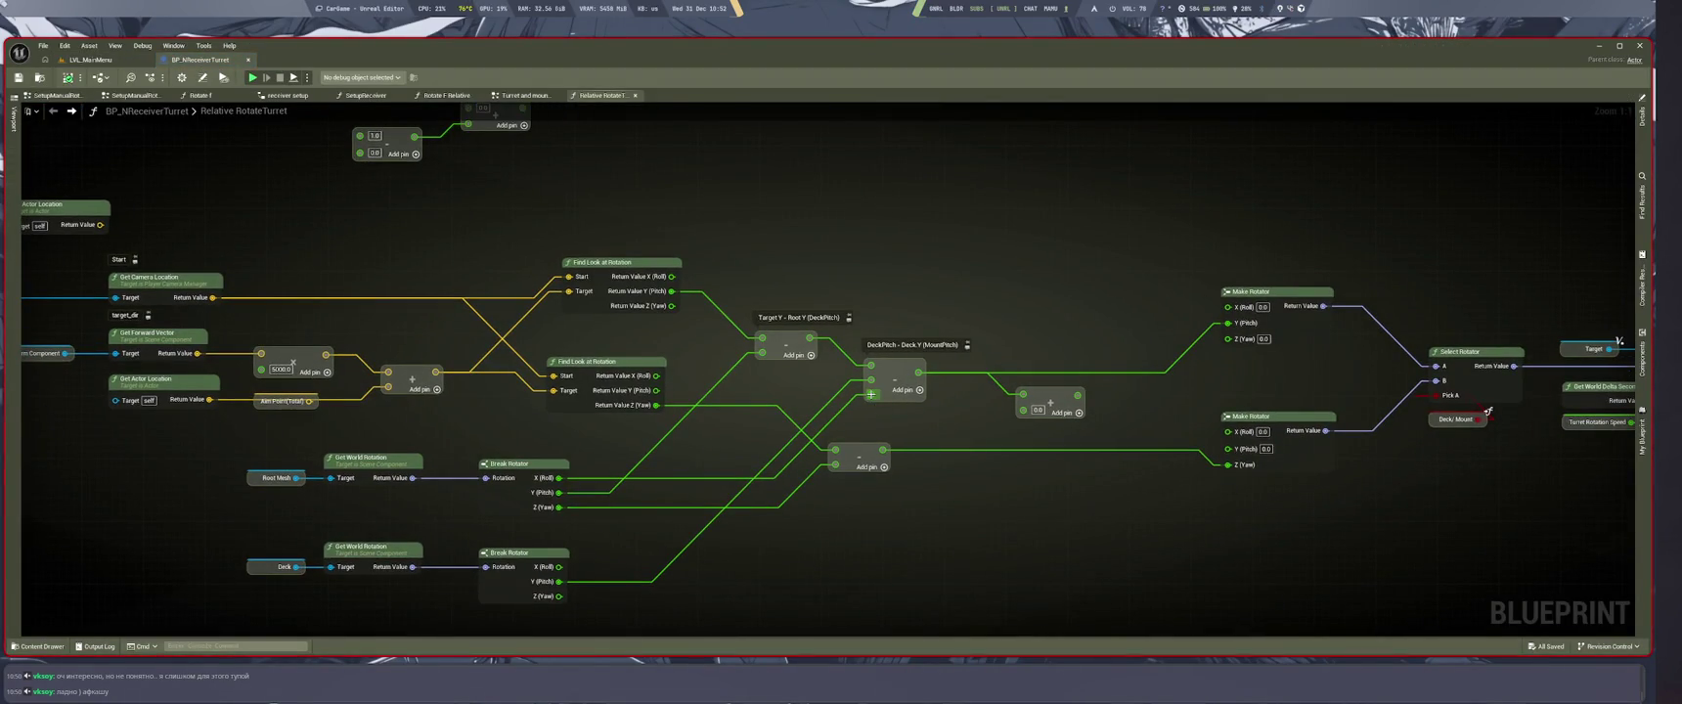
key("ctrl+Tab")
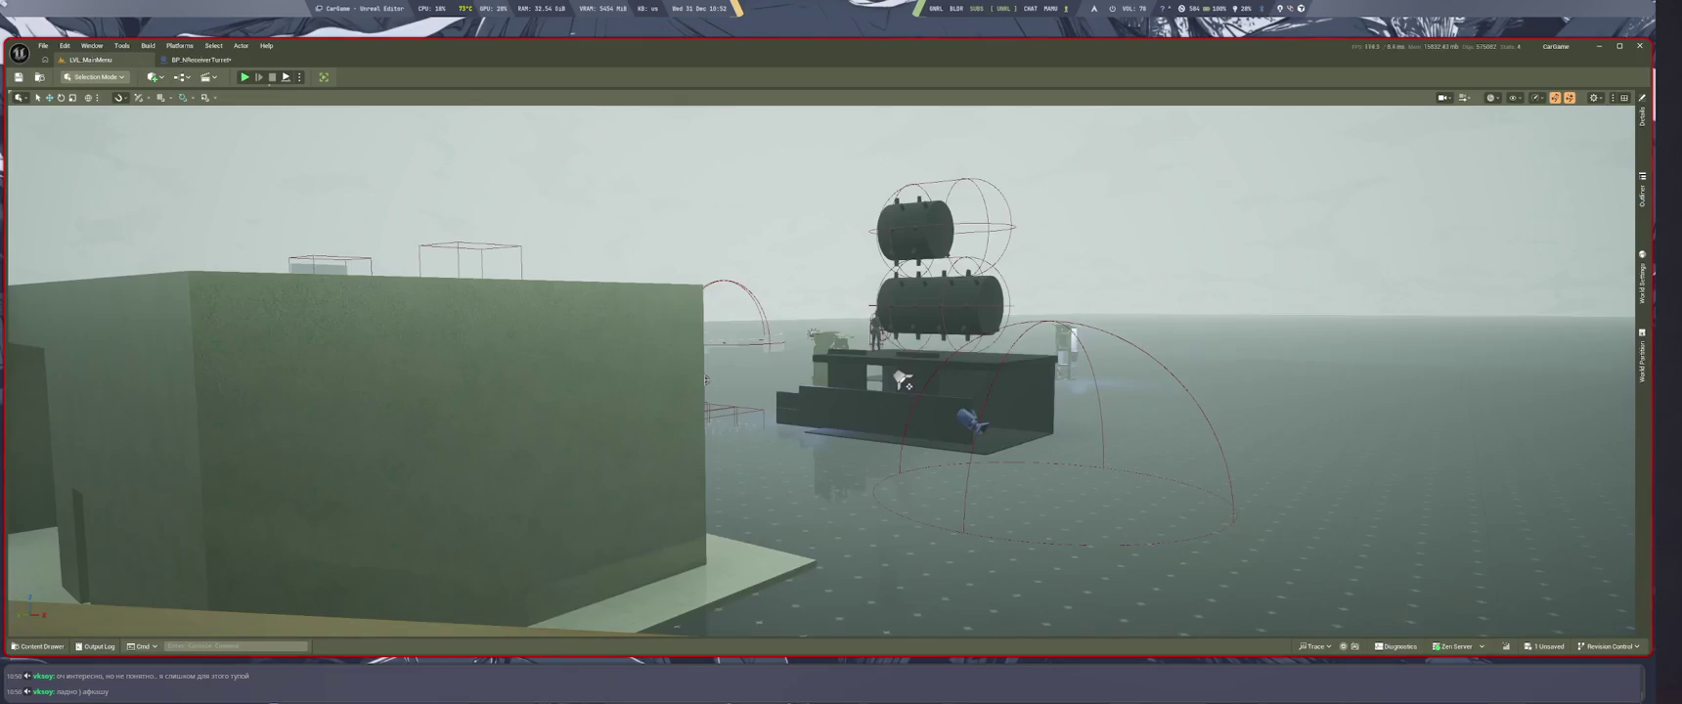
key("alt+p")
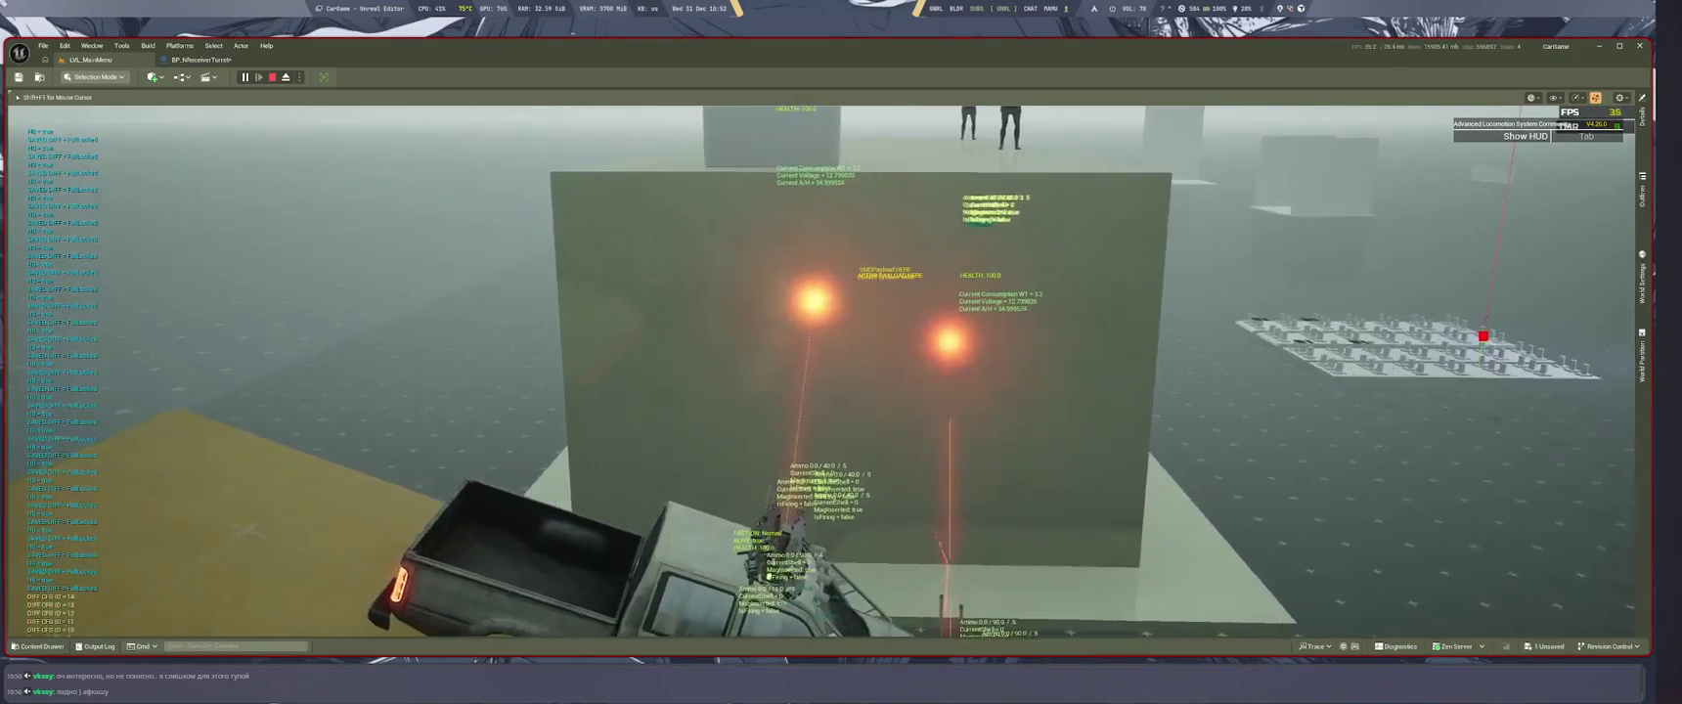
key("Escape")
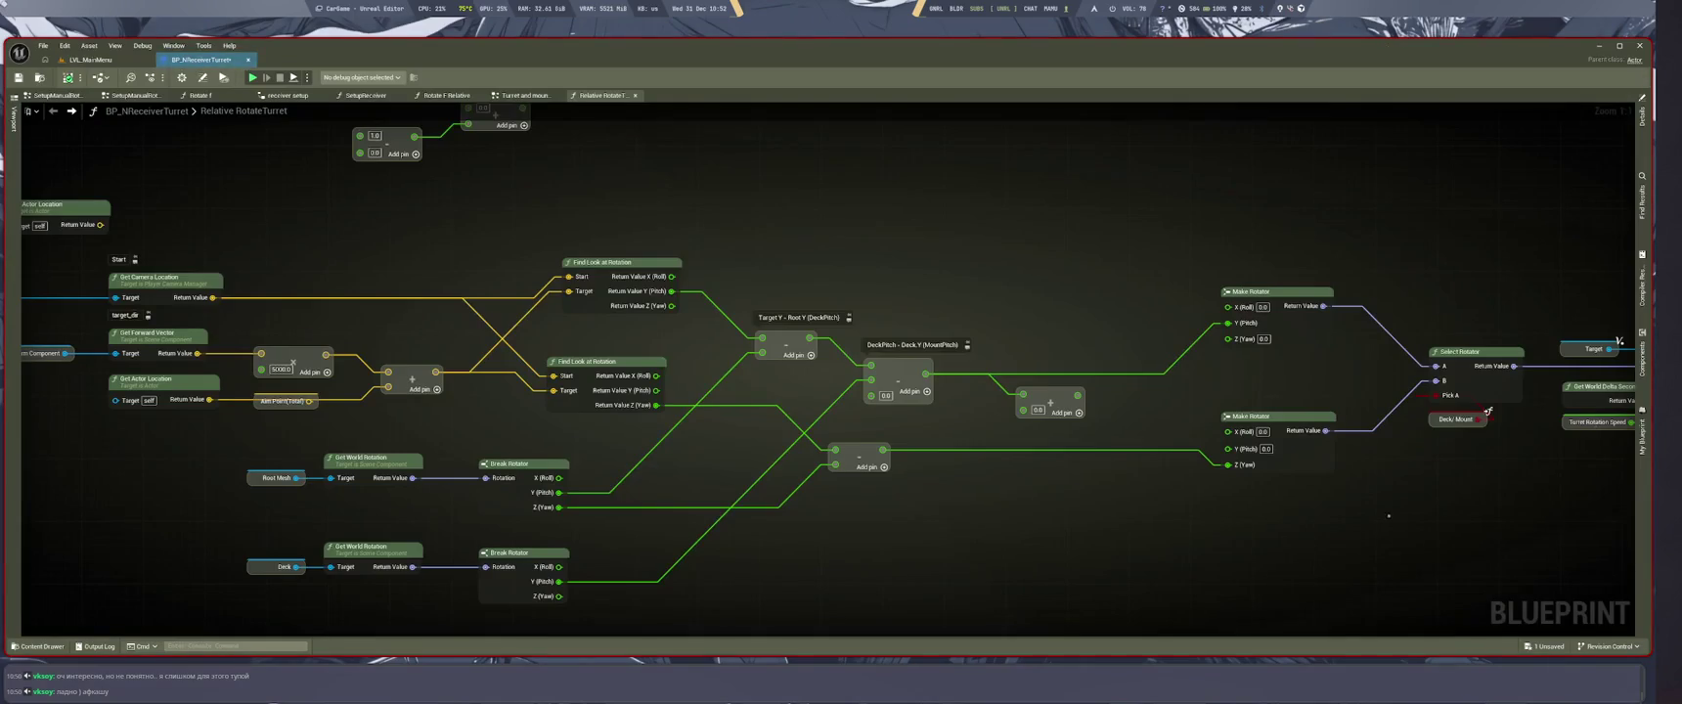
left_click_drag(972, 516, 1120, 491)
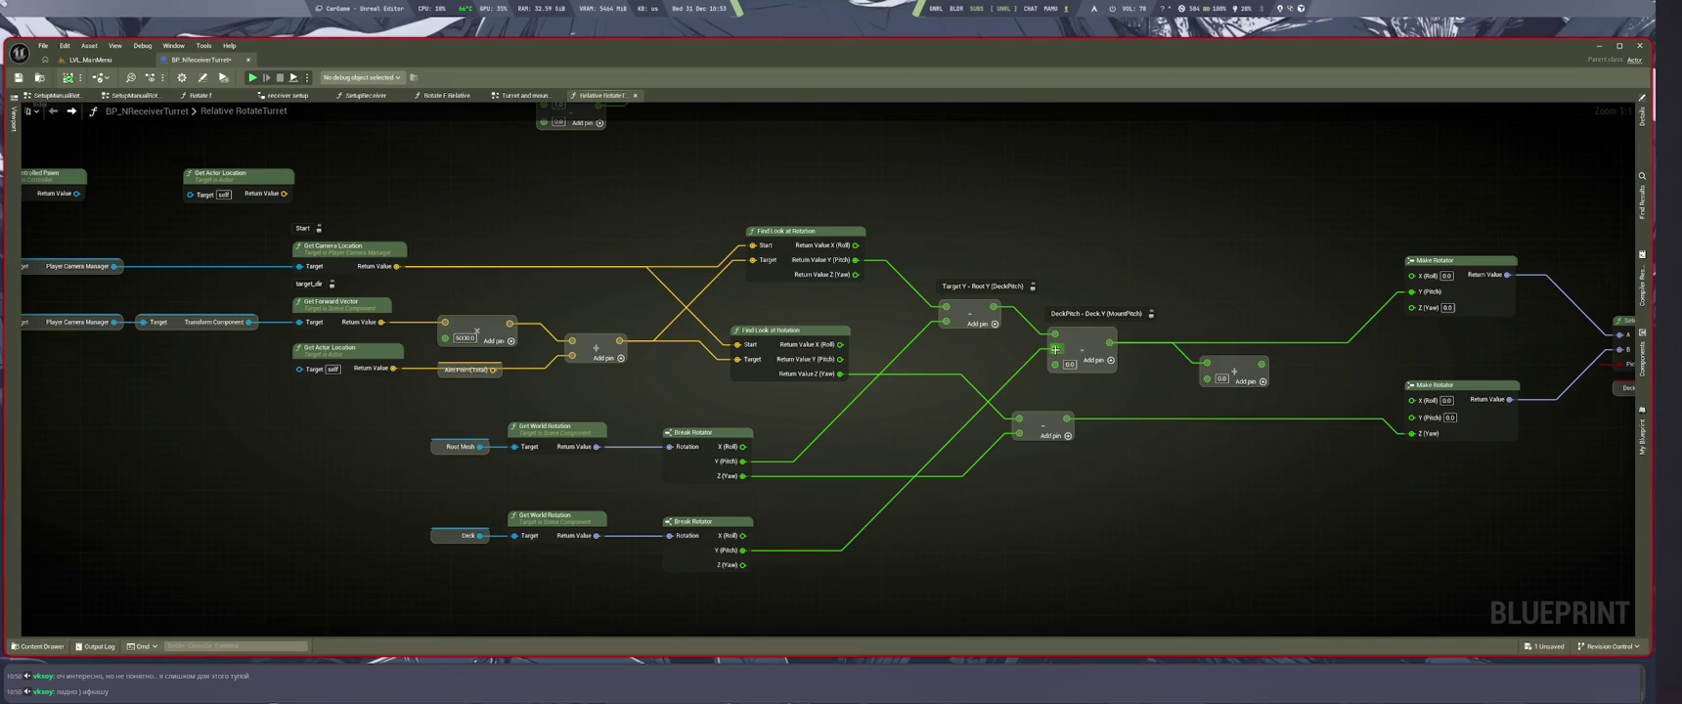
mouse_move(1217, 528)
left_mouse_down()
mouse_move(1379, 572)
mouse_move(1226, 541)
left_mouse_up()
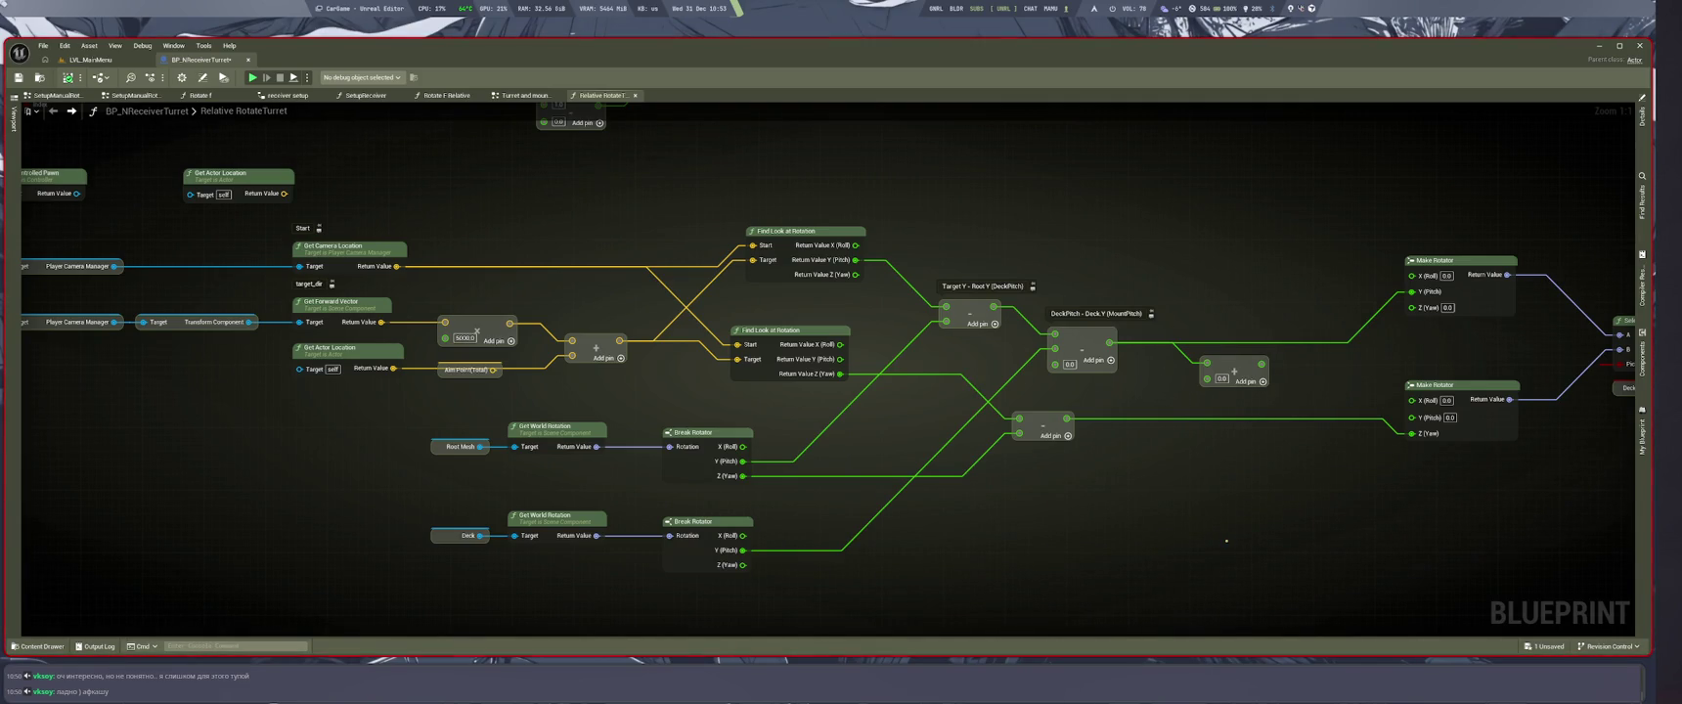
key("super+2")
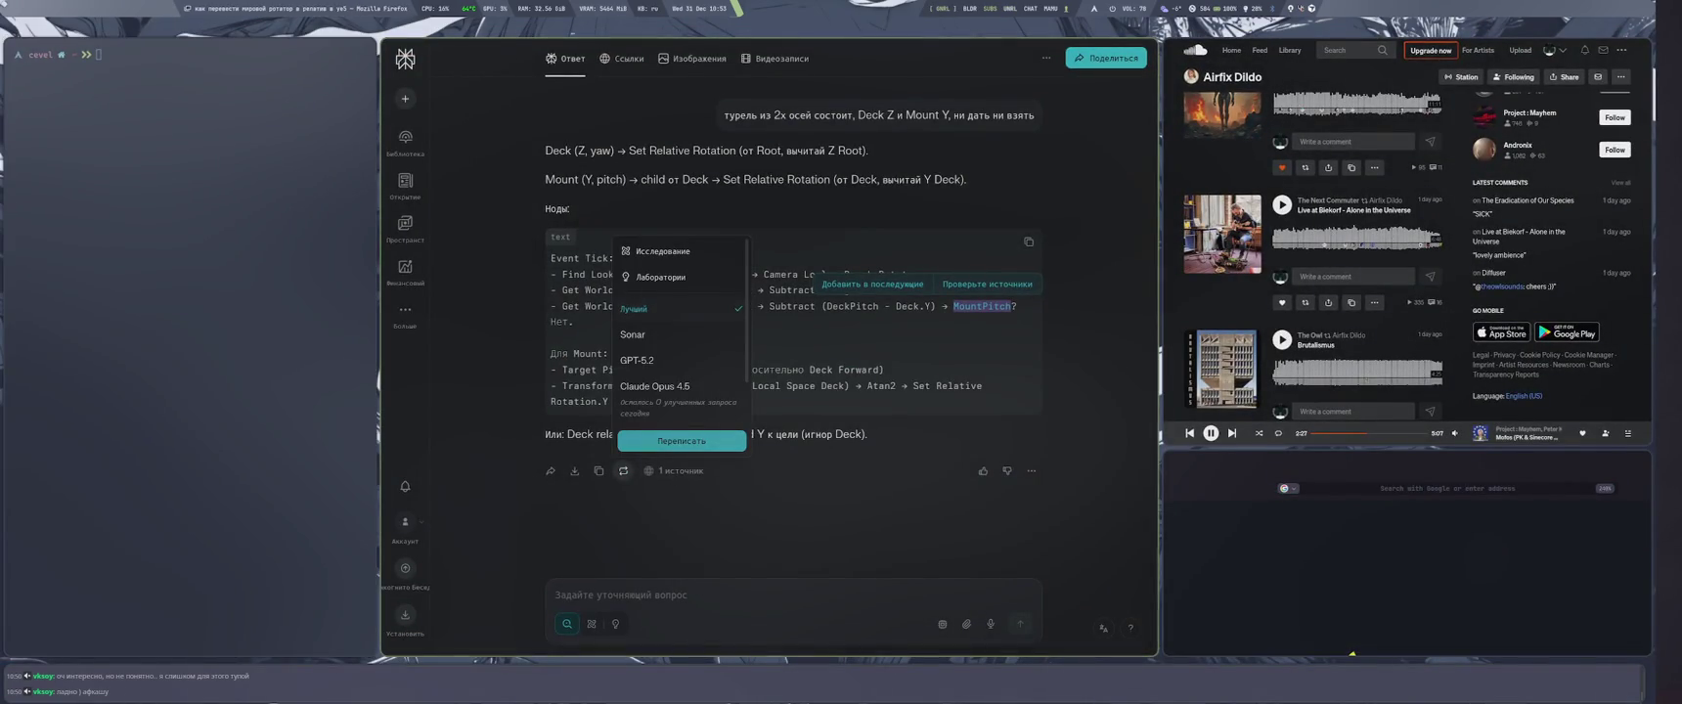
Step: Regenerate the Perplexity answer about the turret, then return to Unreal and pan the graph left
left_click(689, 442)
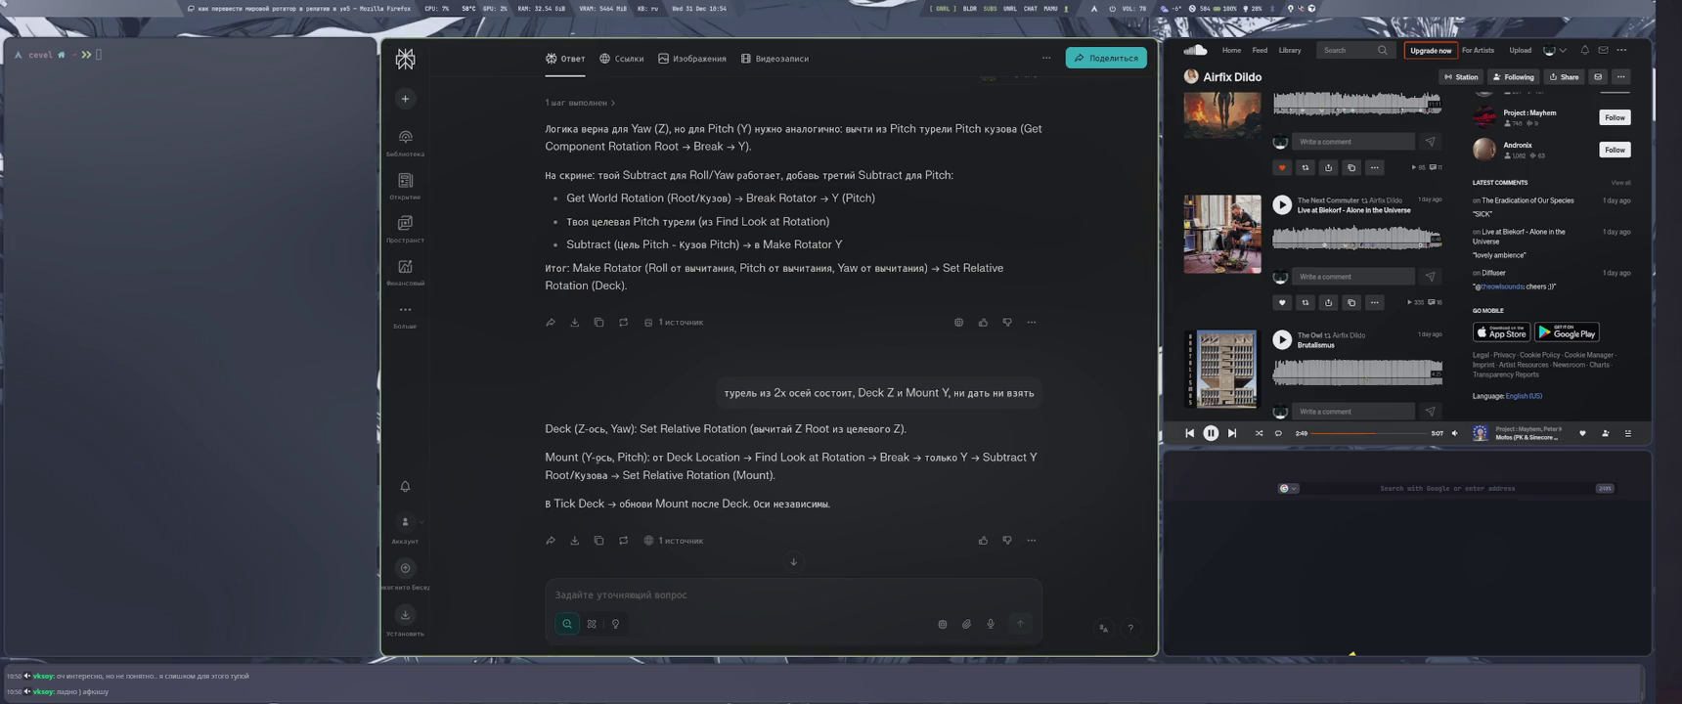
key("super+4")
mouse_move(1107, 430)
left_mouse_down()
mouse_move(1024, 432)
mouse_move(1056, 444)
mouse_move(923, 420)
mouse_move(773, 429)
left_mouse_up()
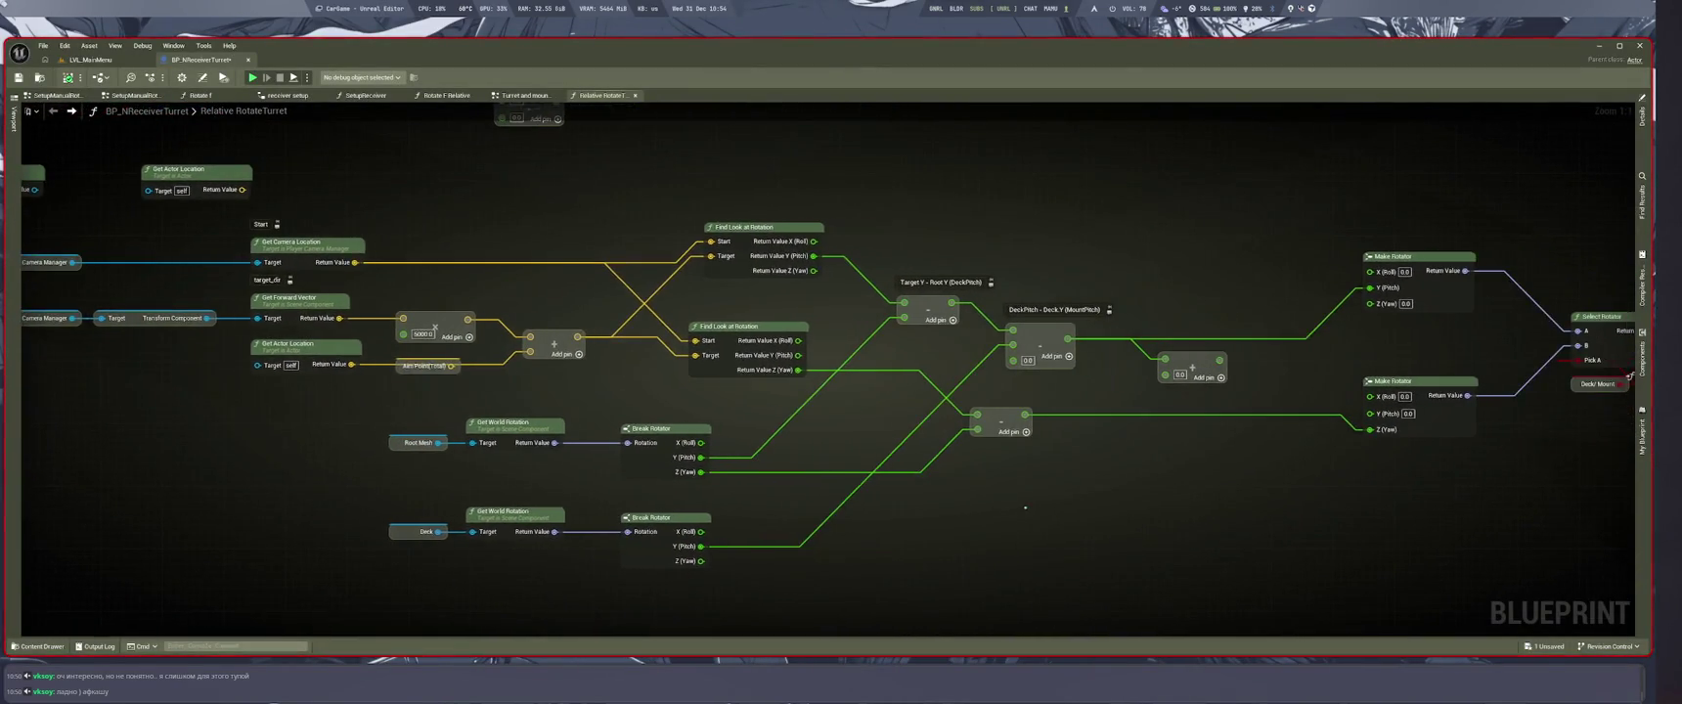
Step: Rewire Make Rotator's pitch to take the Target Y − Root Y result, then switch to the level viewport
key("super+1")
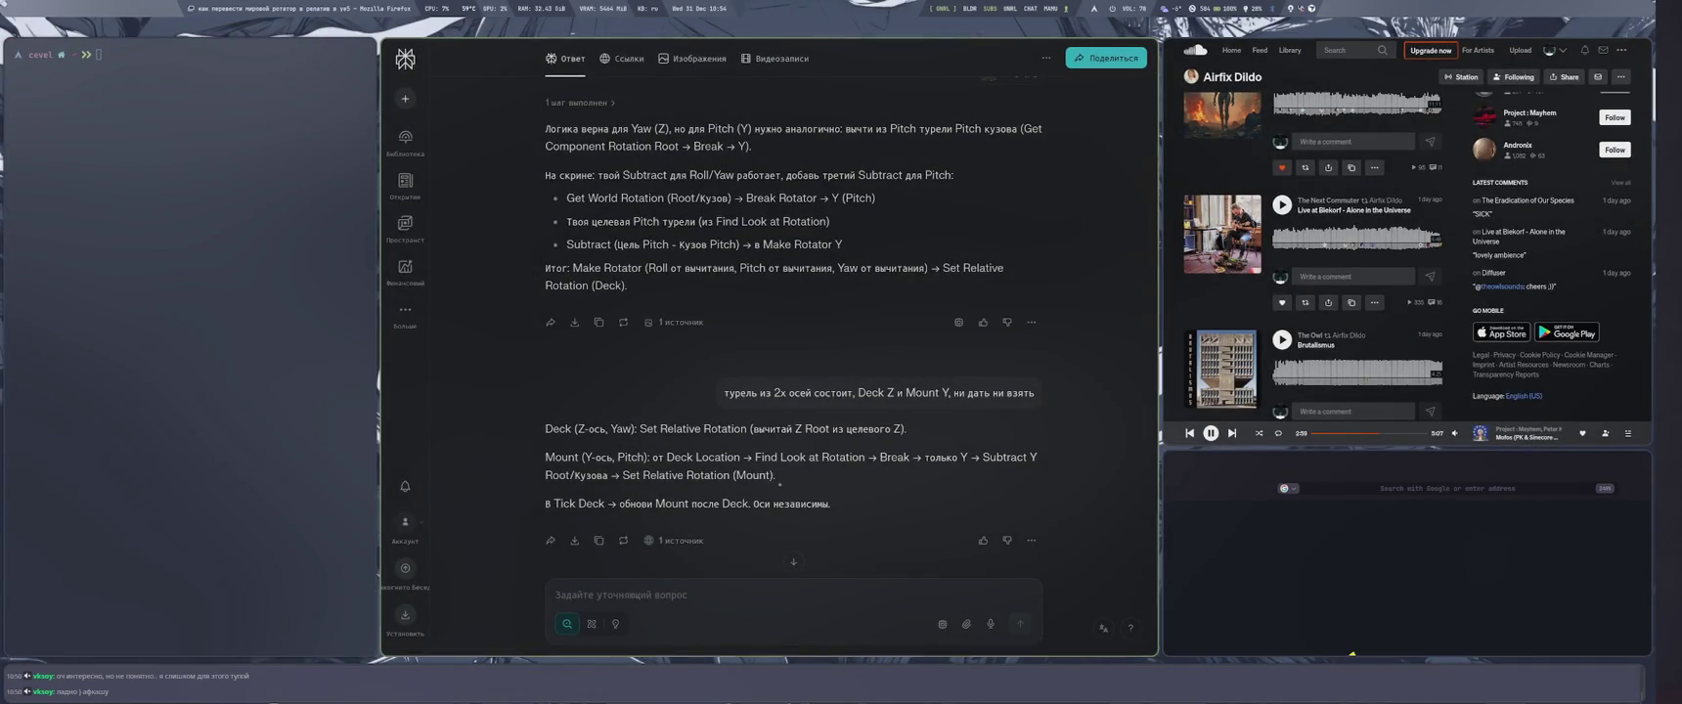
key("super+4")
mouse_move(1076, 511)
left_mouse_down()
mouse_move(1027, 515)
mouse_move(1080, 509)
left_mouse_up()
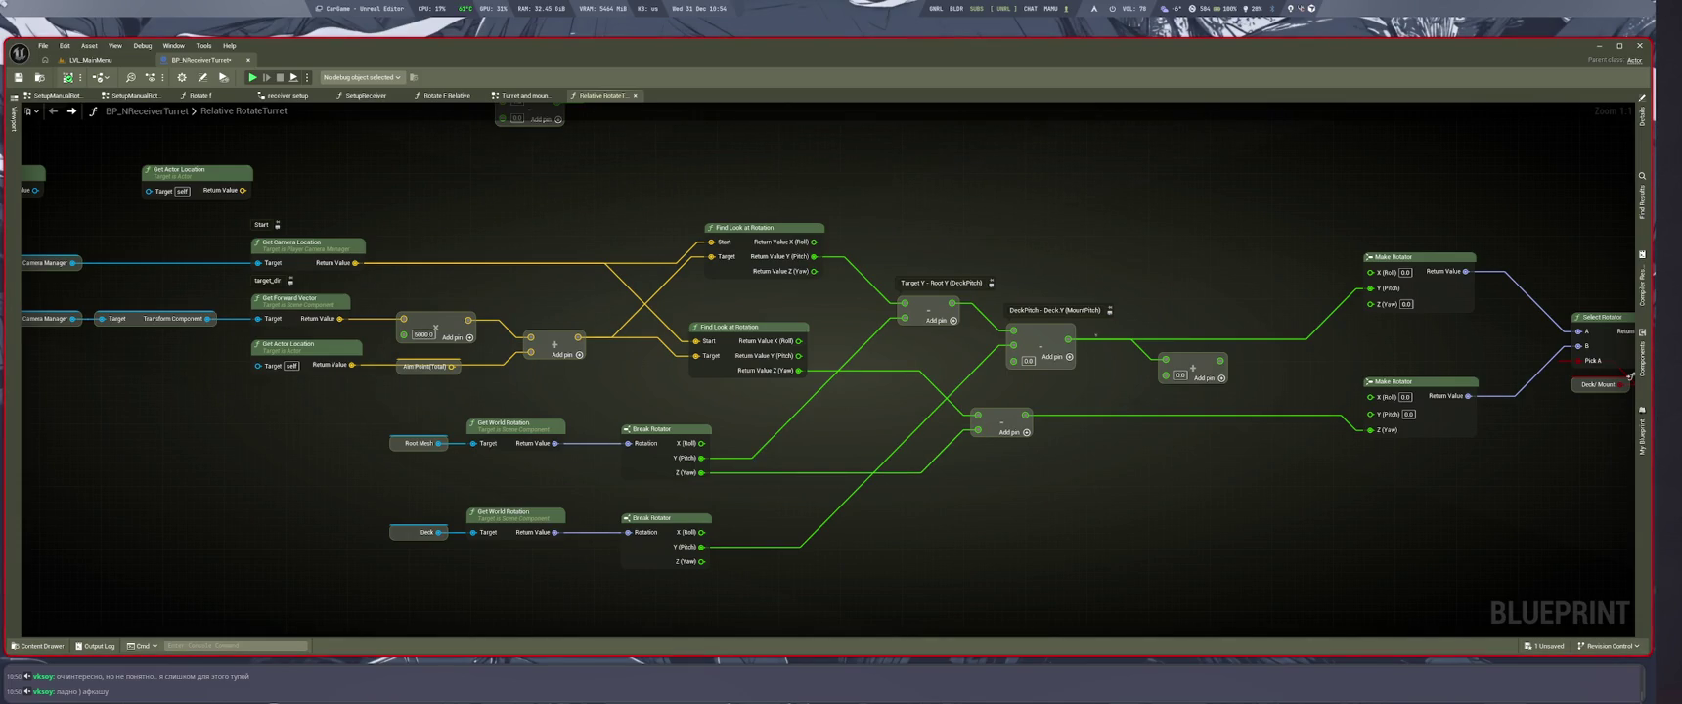
mouse_move(1066, 339)
left_mouse_down()
mouse_move(957, 276)
mouse_move(952, 304)
left_mouse_up()
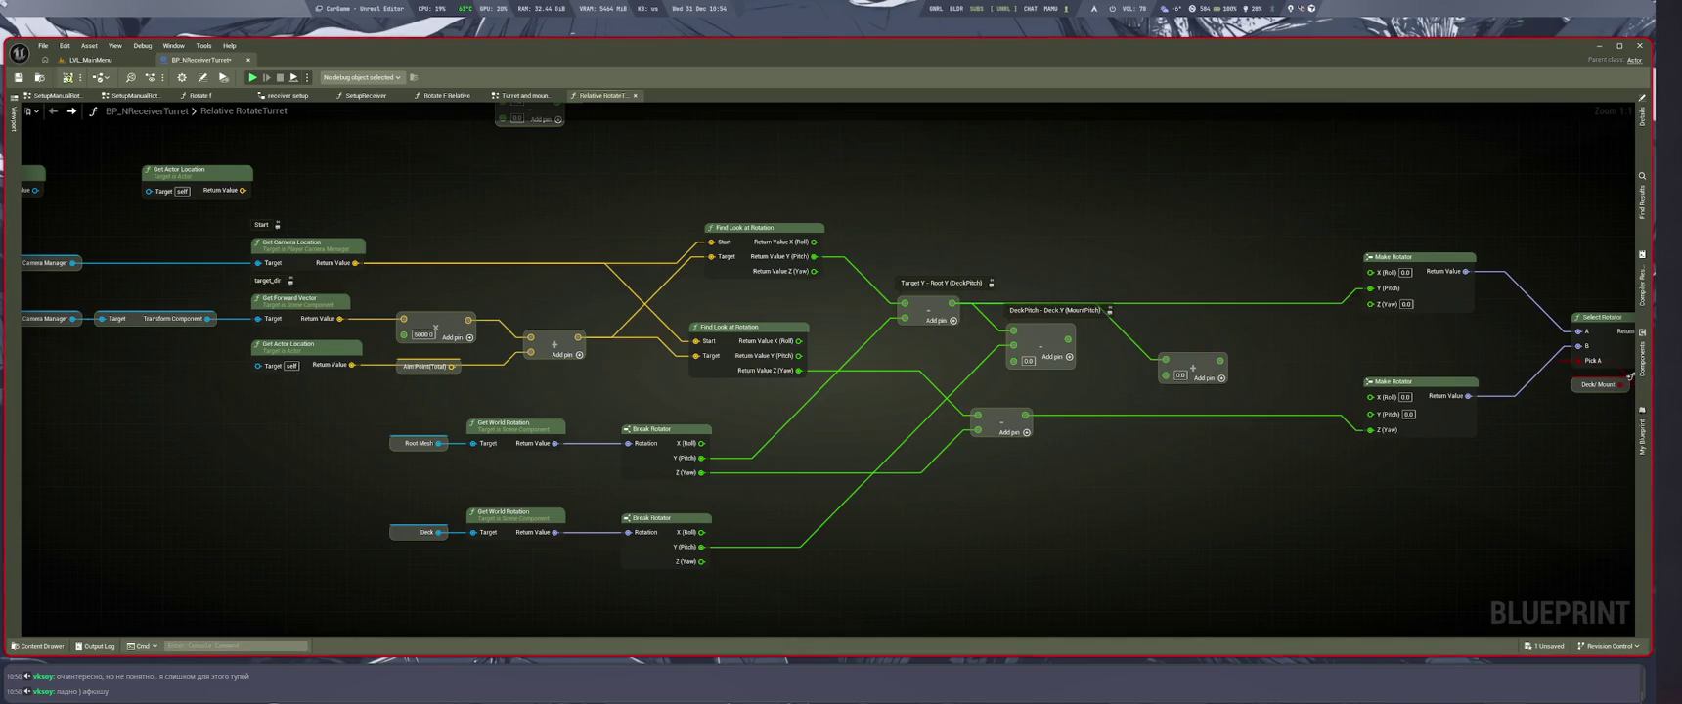
key("ctrl+Tab")
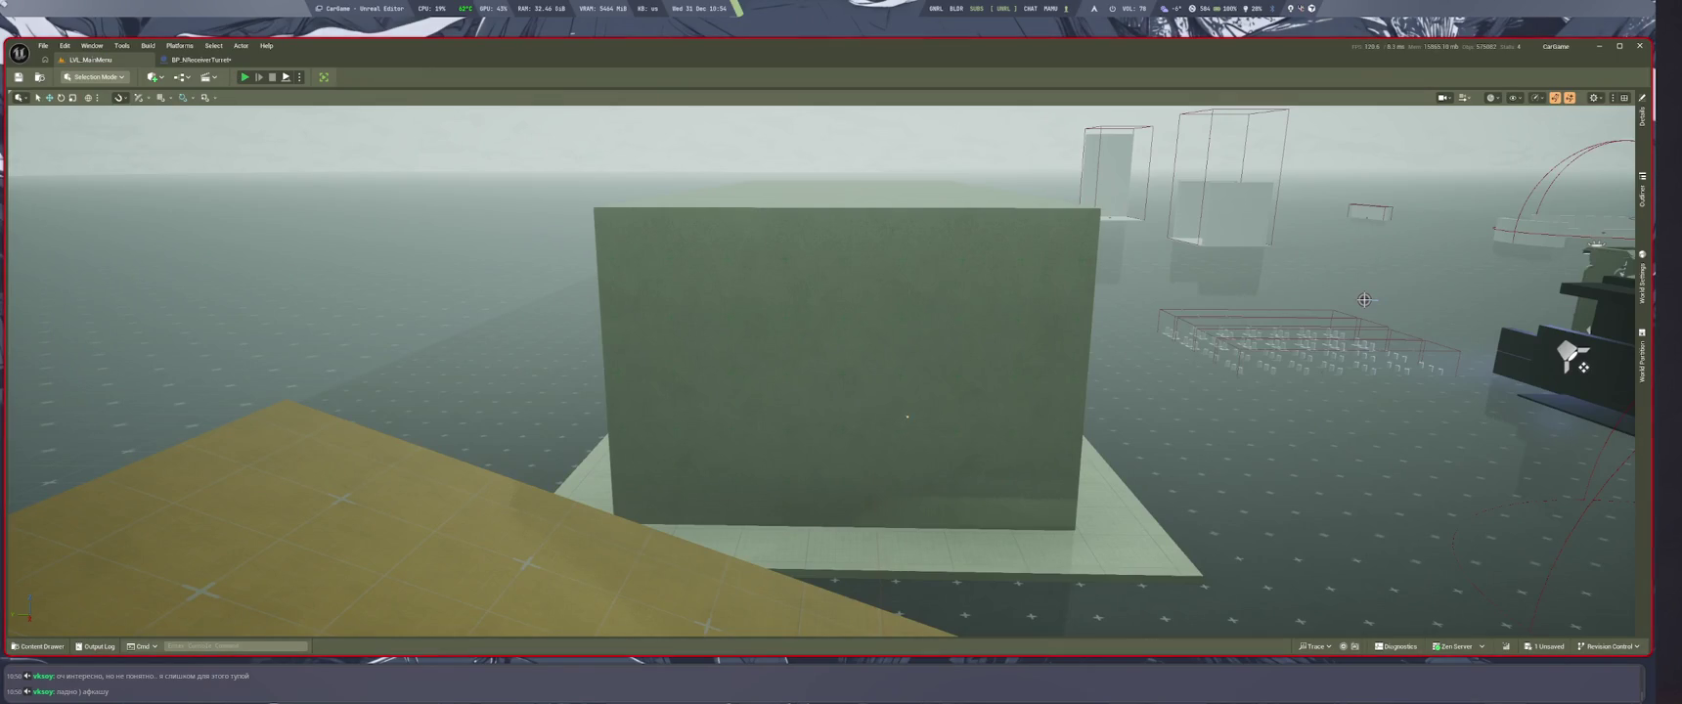
key("alt+p")
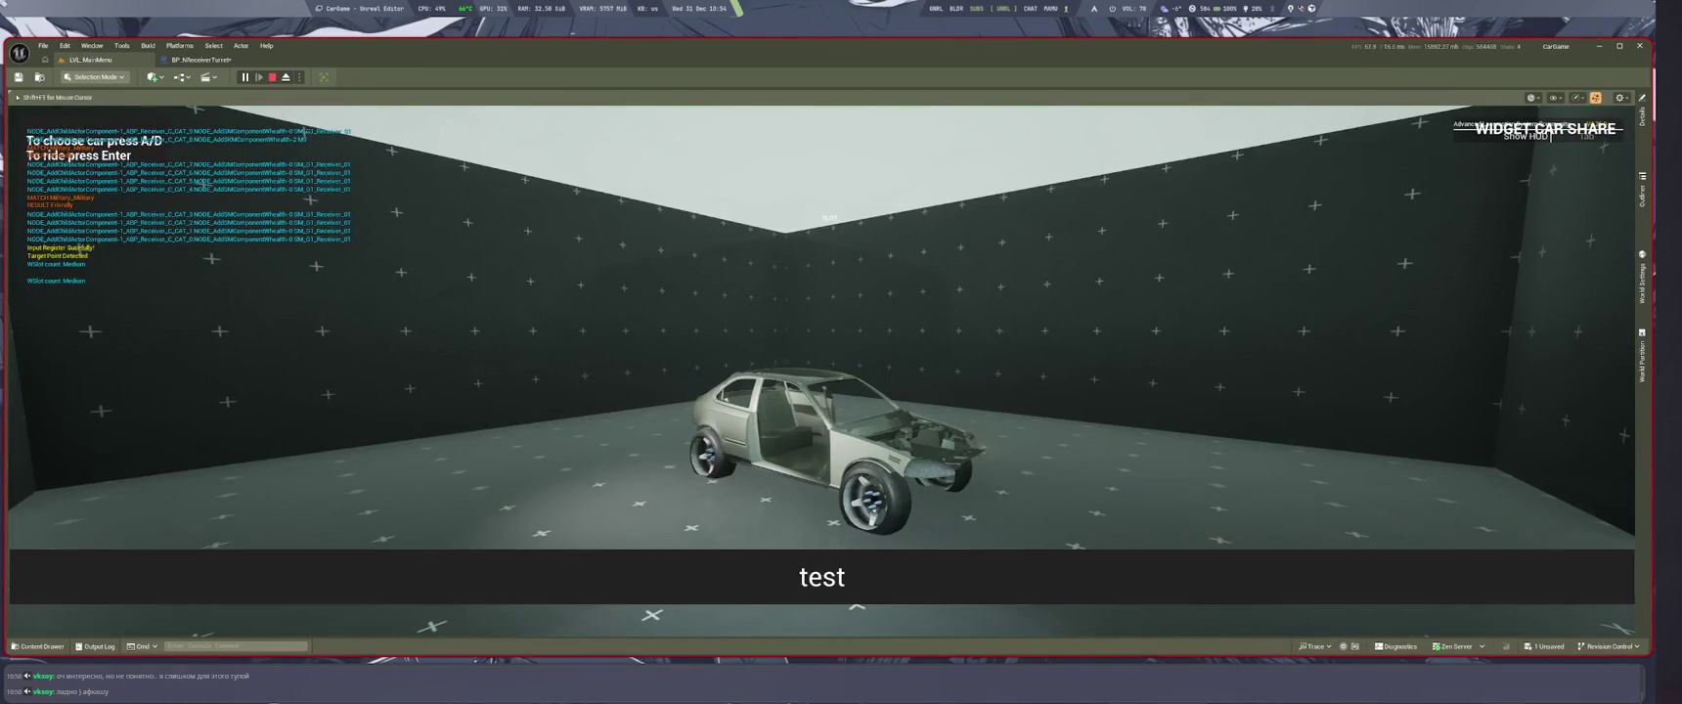
key("Escape")
key("alt+p")
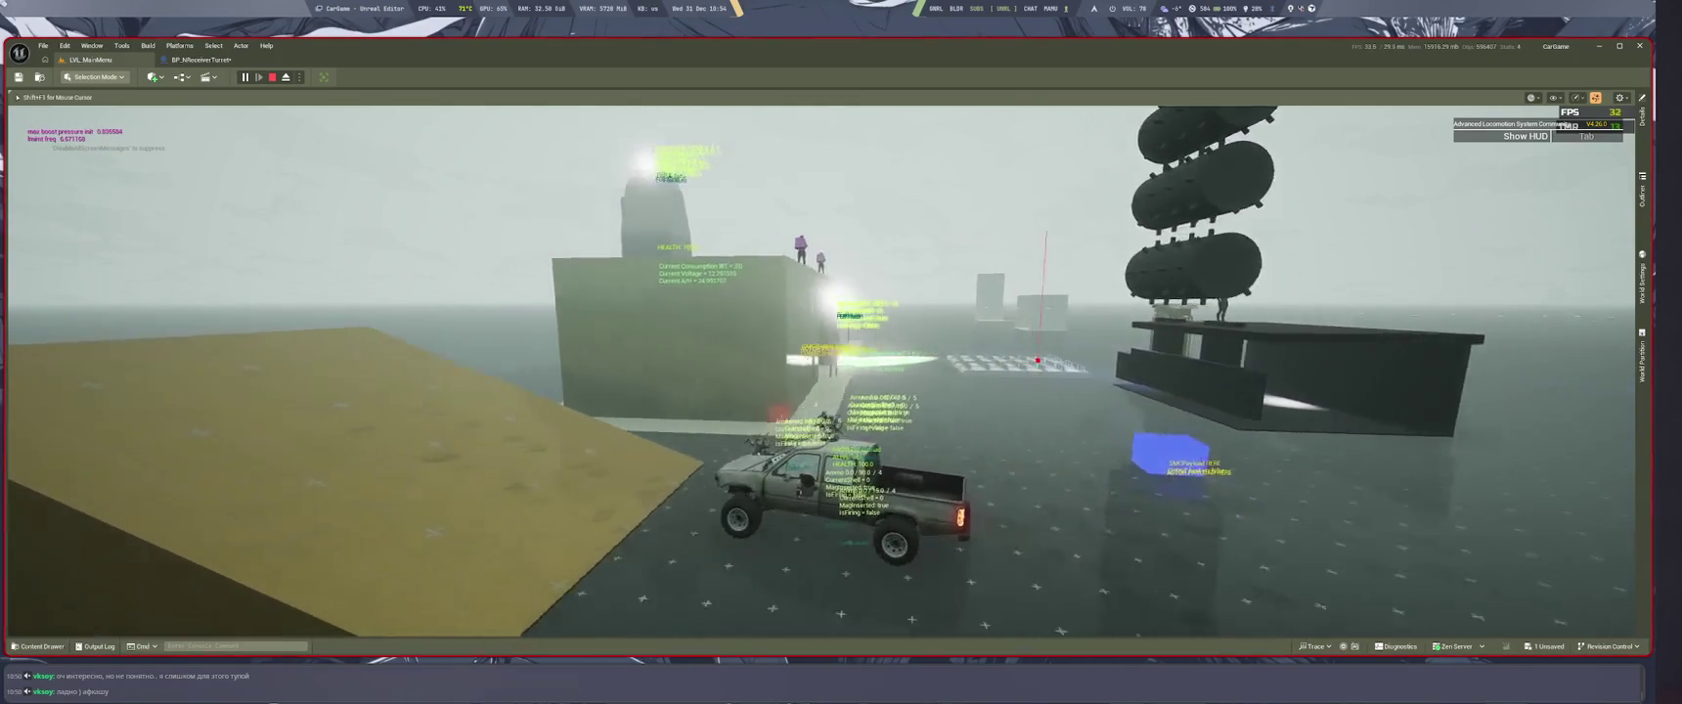
key("ctrl+Tab")
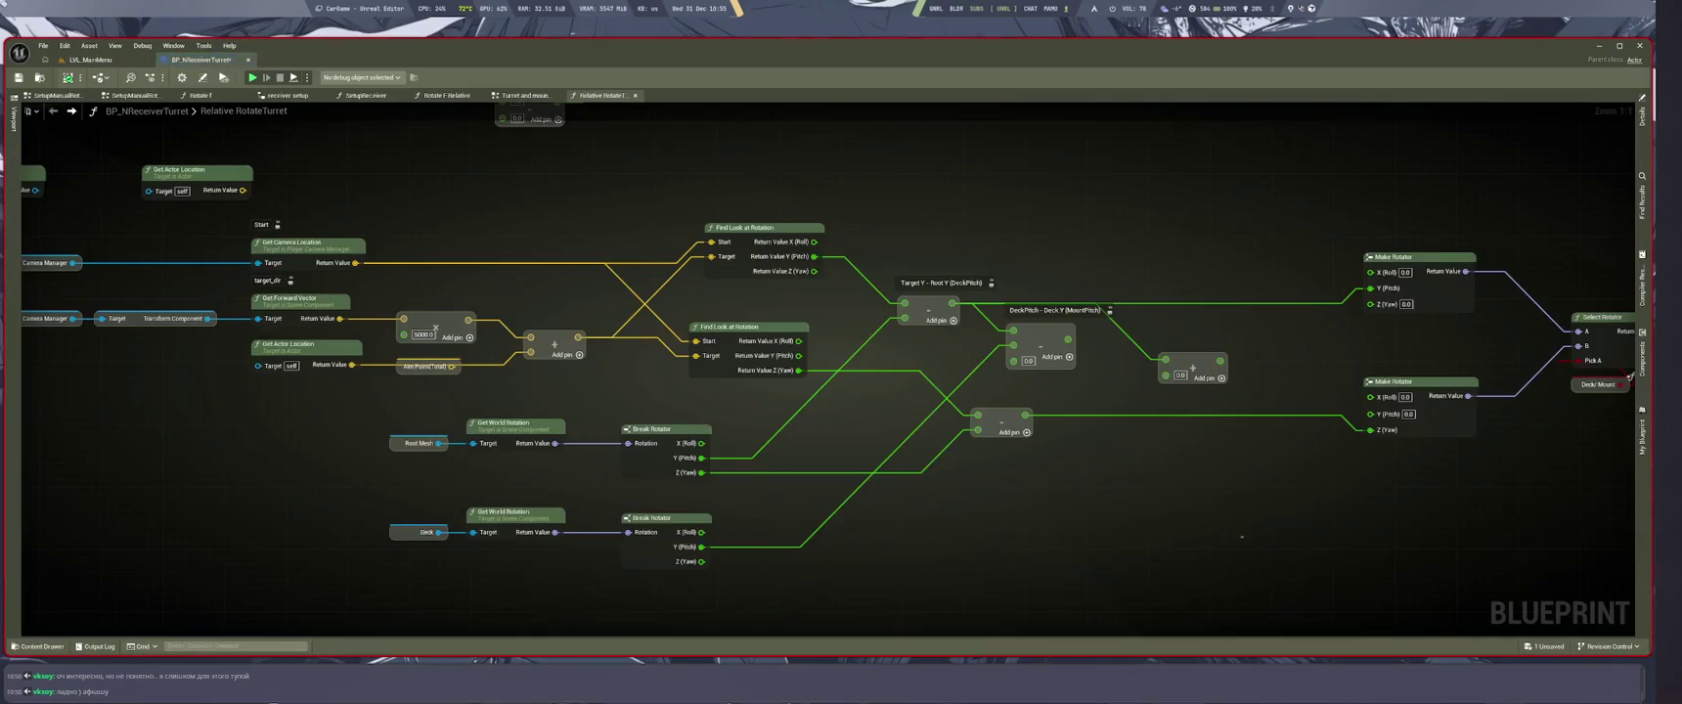
left_click_drag(1265, 534, 1398, 507)
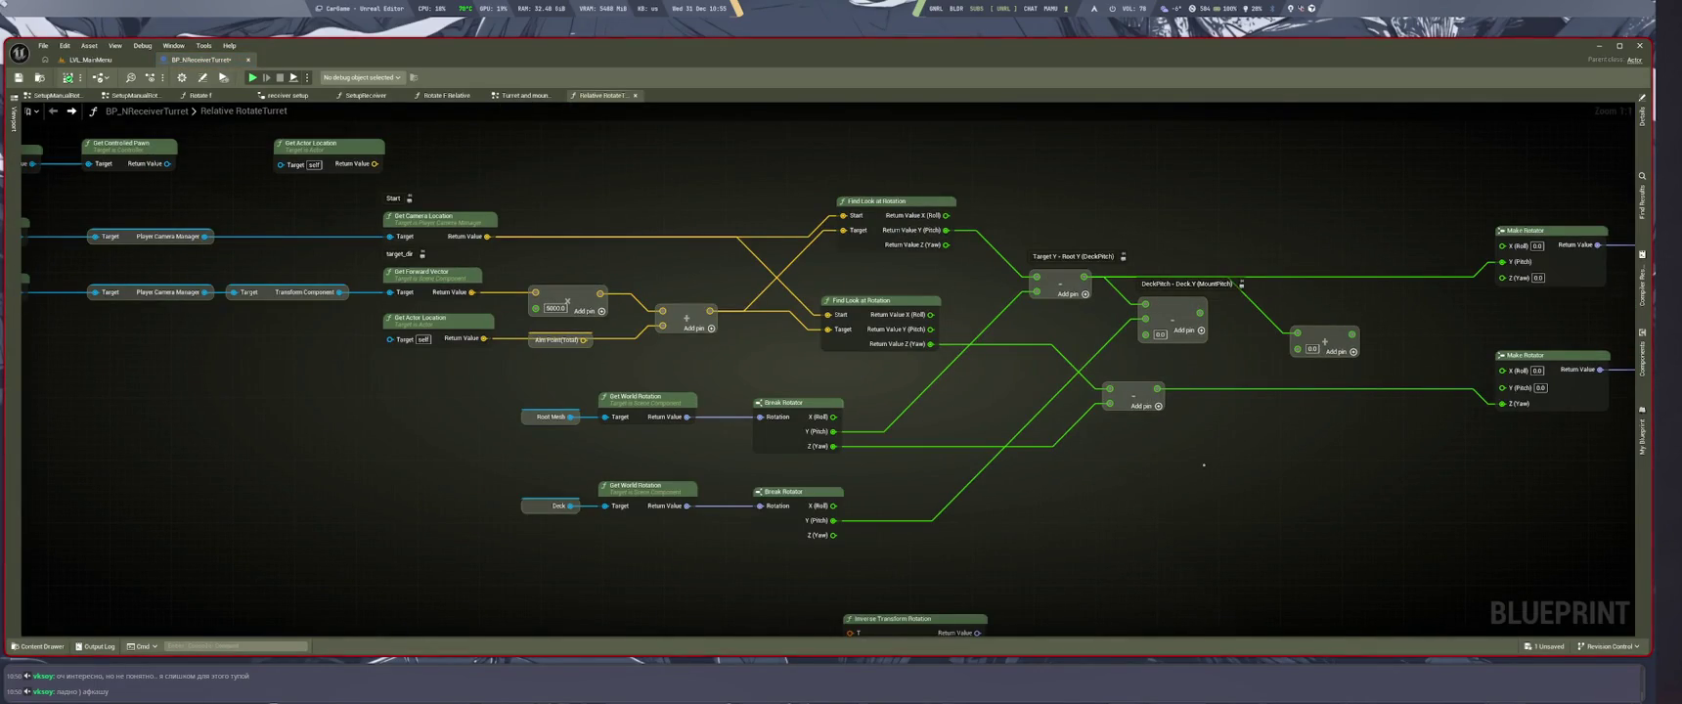
mouse_move(1195, 454)
left_mouse_down()
mouse_move(1061, 510)
mouse_move(1082, 522)
left_mouse_up()
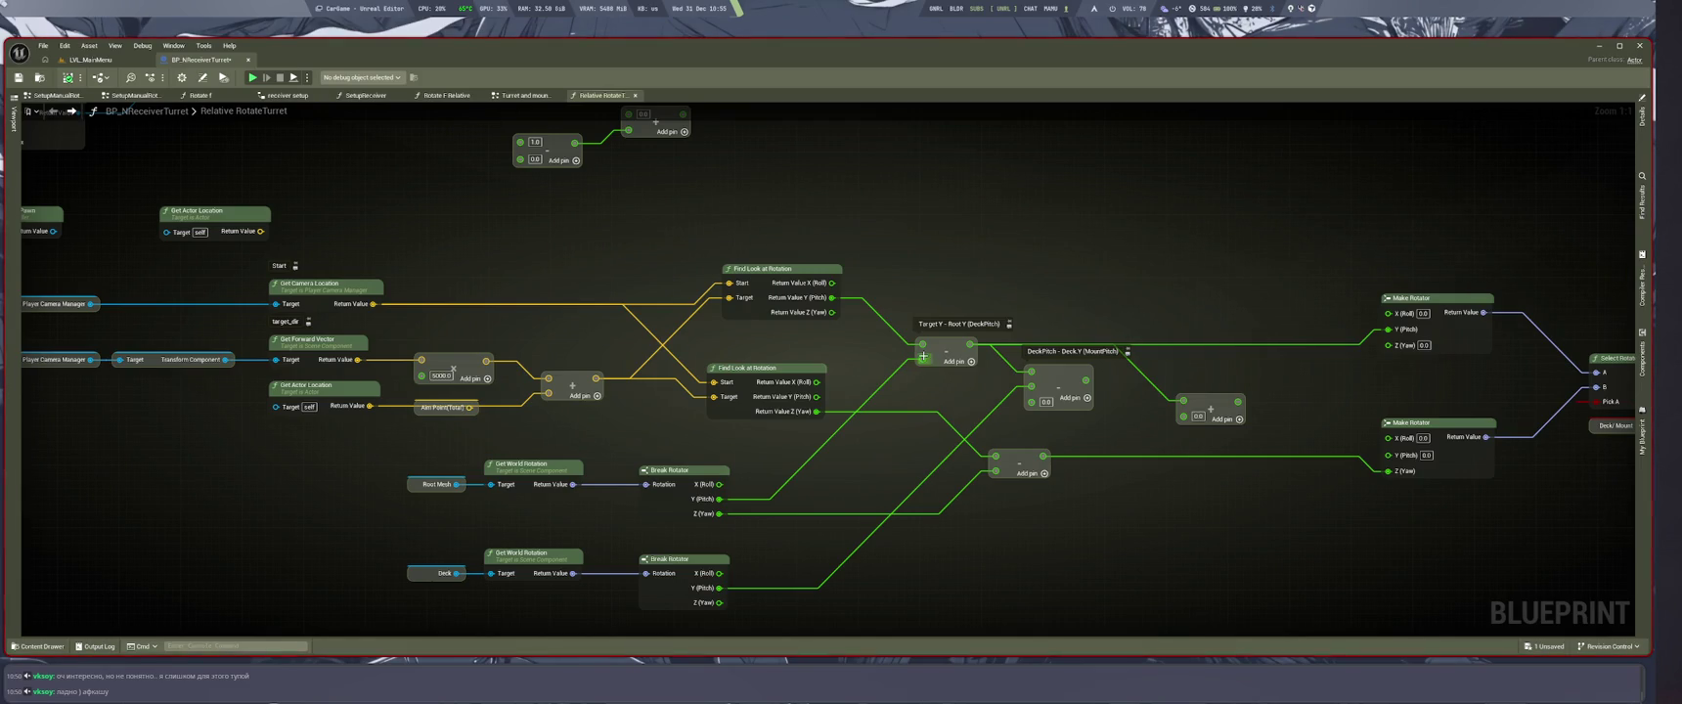
key("ctrl+Tab")
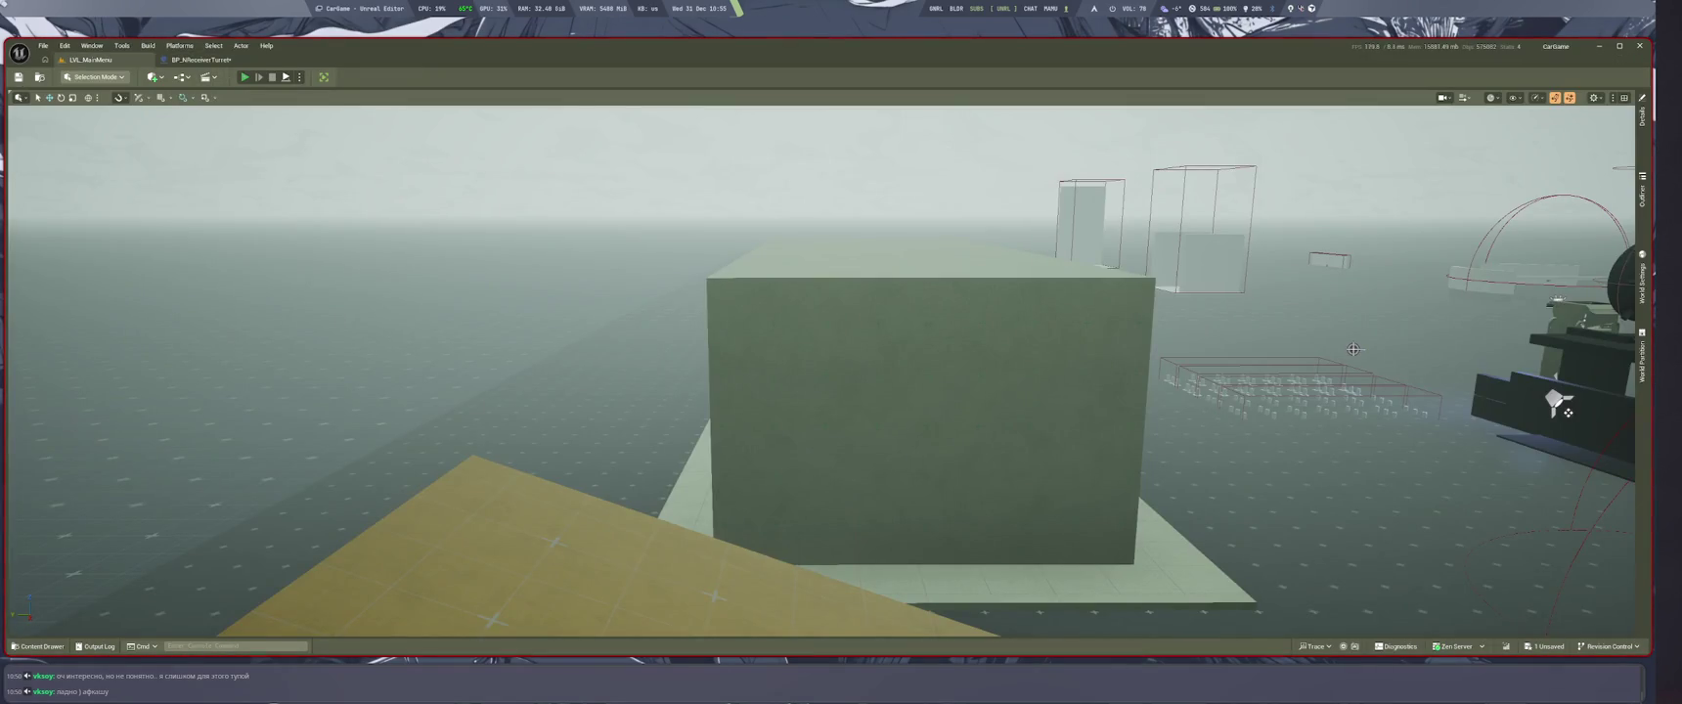
Step: Run a play session to test the turret's aim, then stop it
key("alt+p")
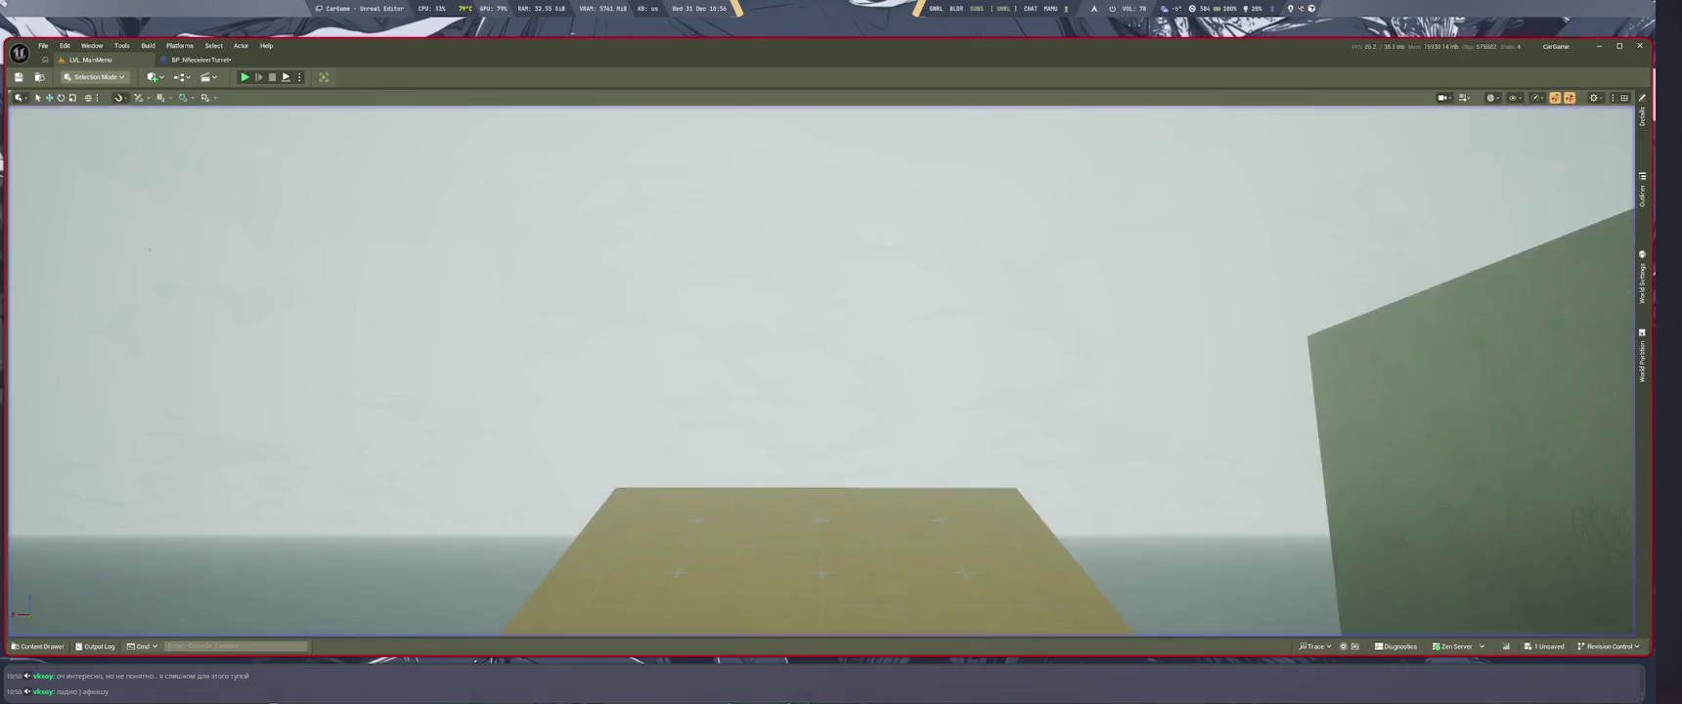
key("Escape")
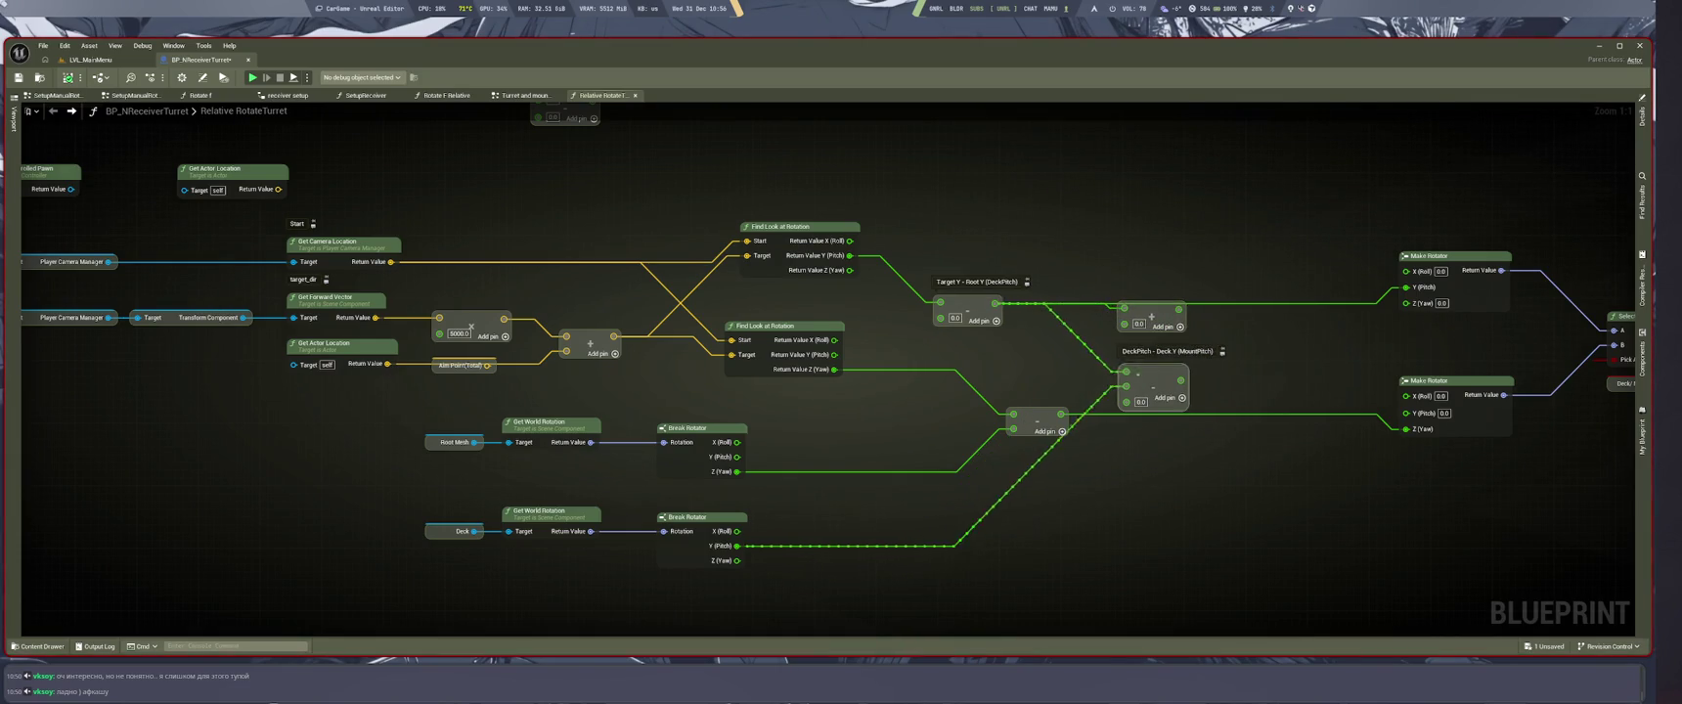
Step: Replace the Target Y − Root Y links with the Deck's Break Rotator Y (Pitch), then start a playtest
left_click_drag(993, 304, 1115, 371)
mouse_move(1125, 310)
left_mouse_down()
mouse_move(837, 262)
mouse_move(1125, 310)
left_mouse_up()
left_click(914, 236)
mouse_move(1127, 385)
left_mouse_down()
mouse_move(1096, 358)
mouse_move(1127, 373)
left_mouse_up()
left_click_drag(1125, 324, 1118, 327)
left_click_drag(734, 474, 734, 474)
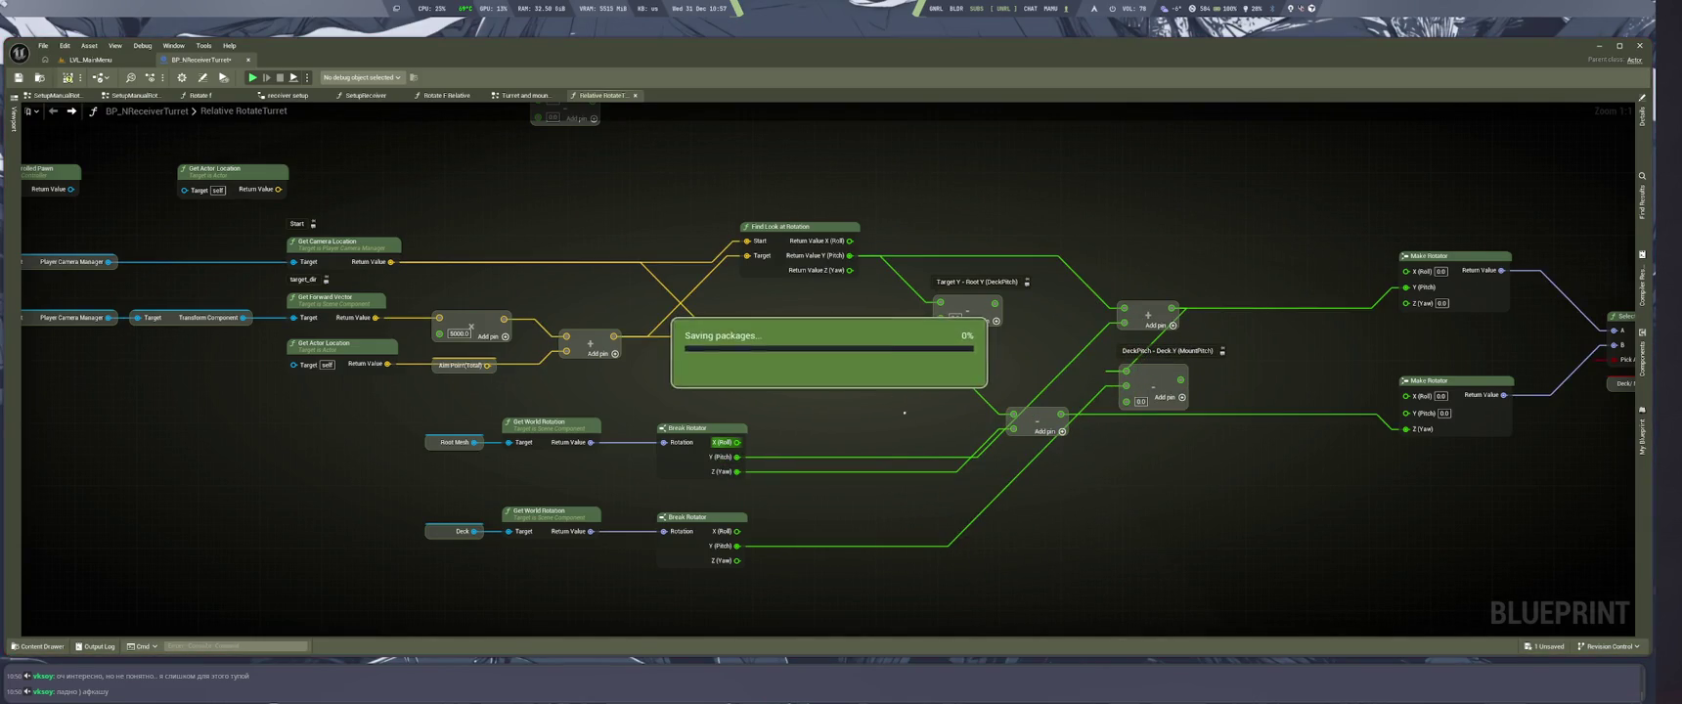
left_click(89, 59)
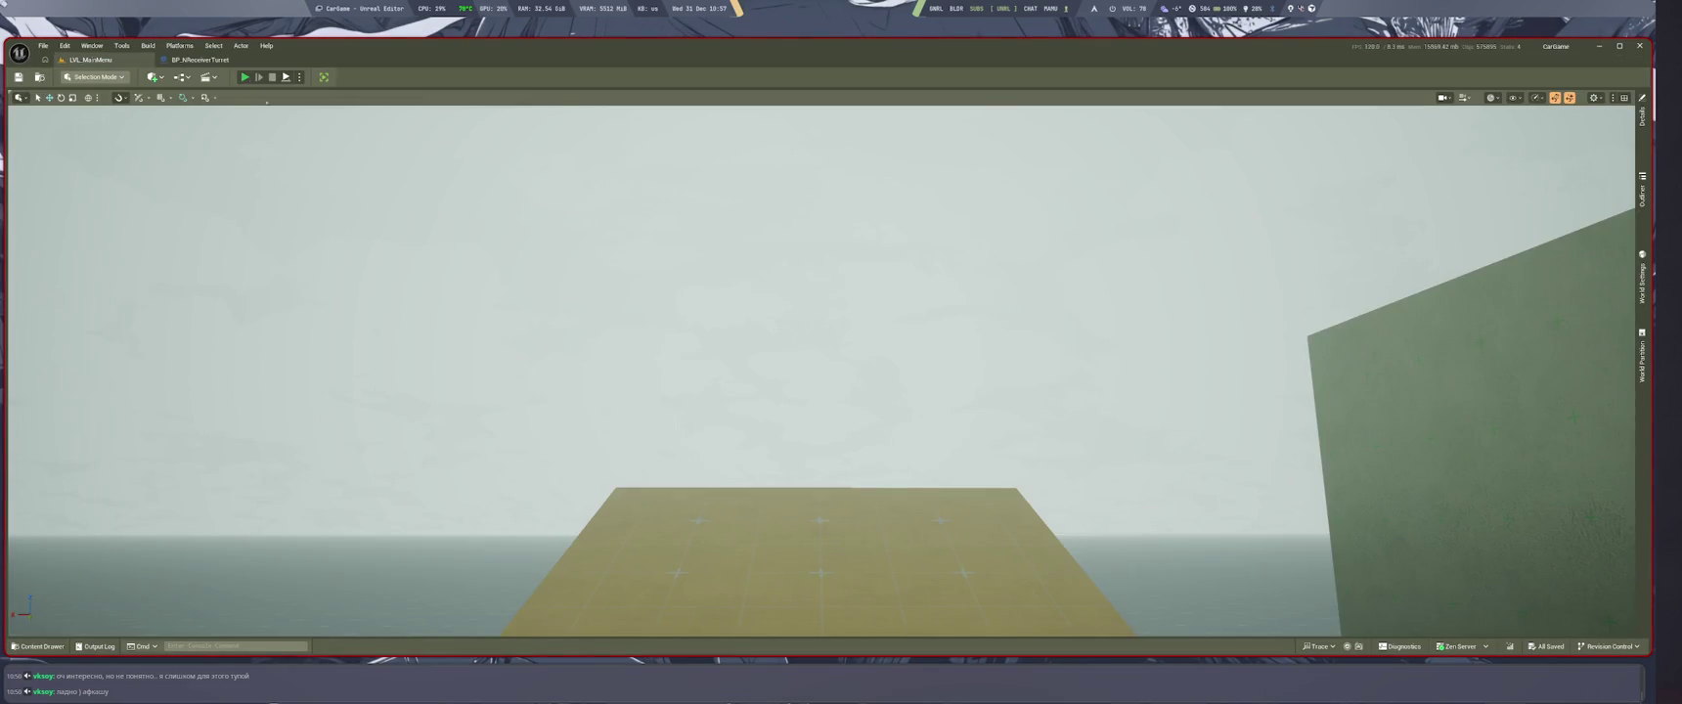
key("alt+p")
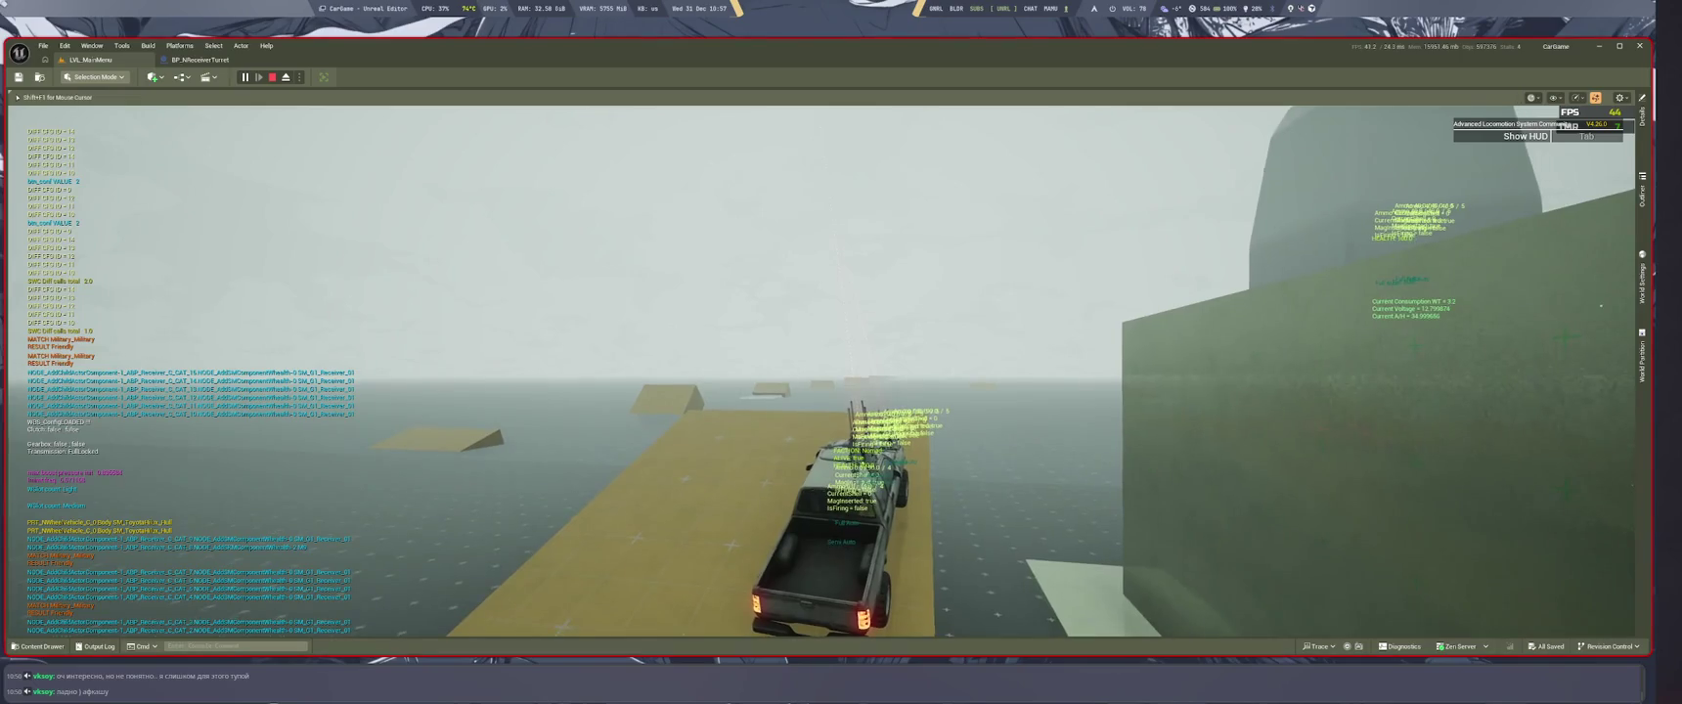
Step: Stop the previous play session and start a new one from the level tab
key("Escape")
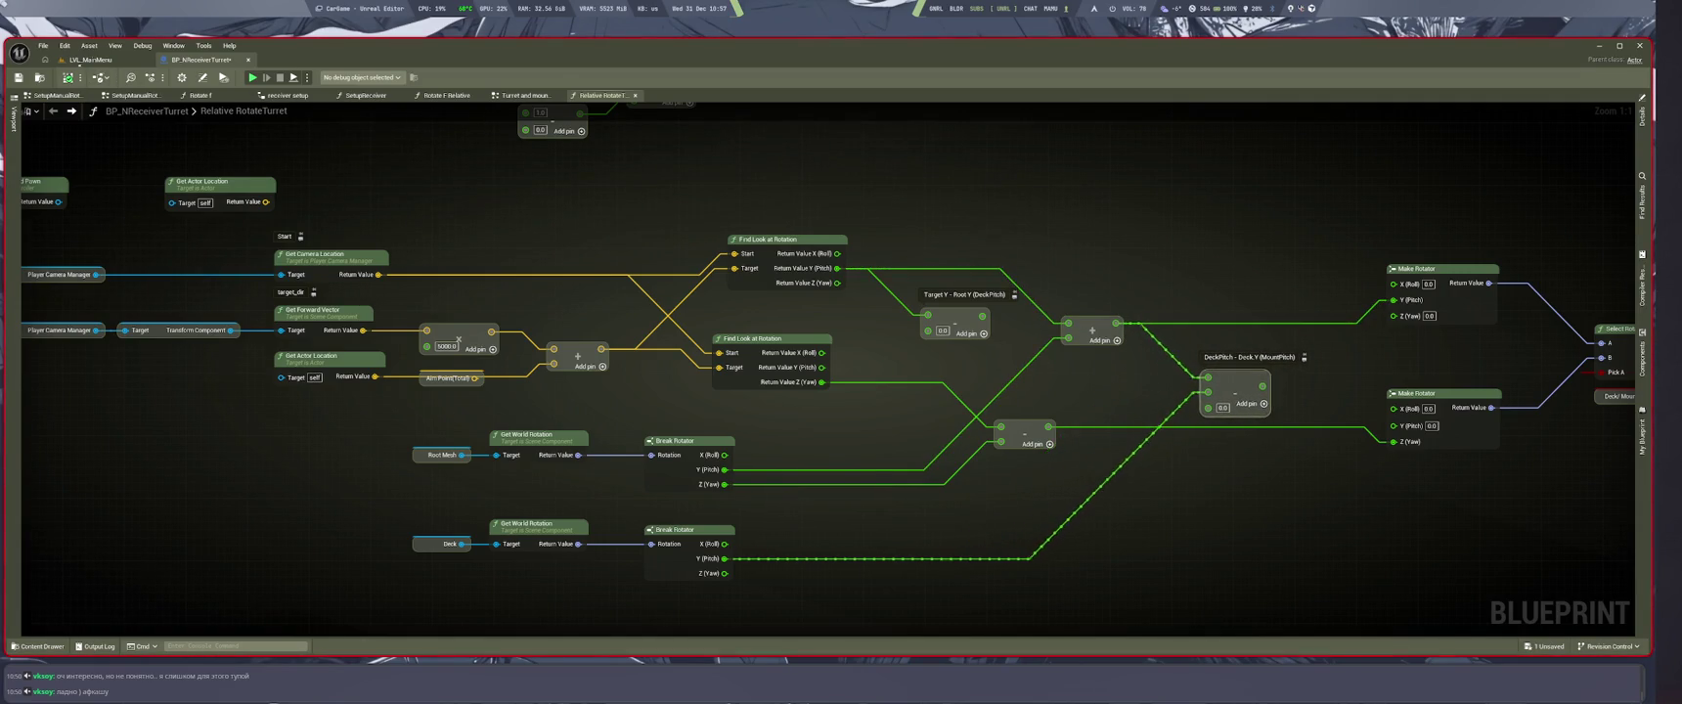
key("ctrl+Tab")
key("alt+p")
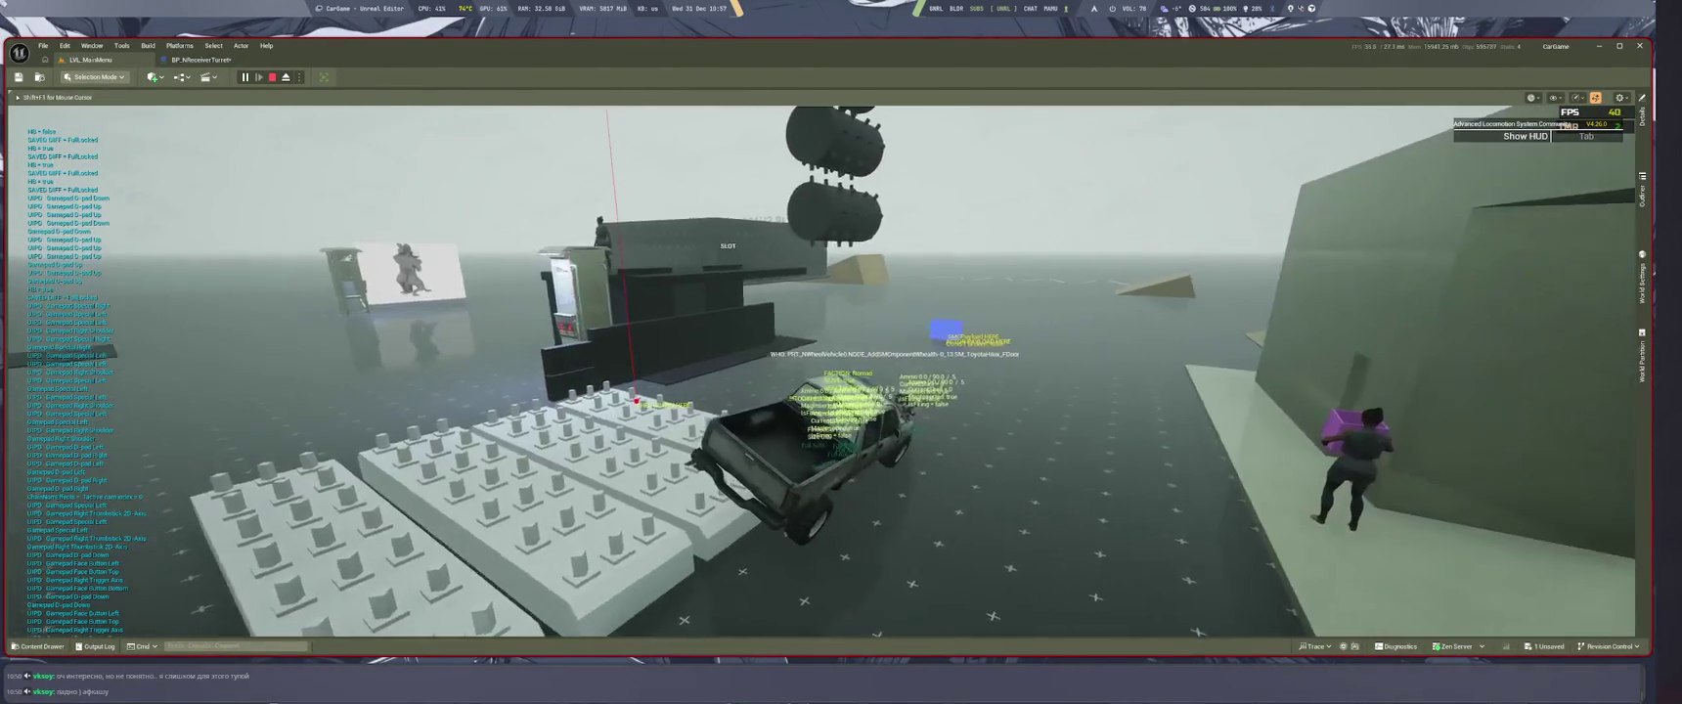
Step: Save the playing music track to the library and raise the system volume
key("super+1")
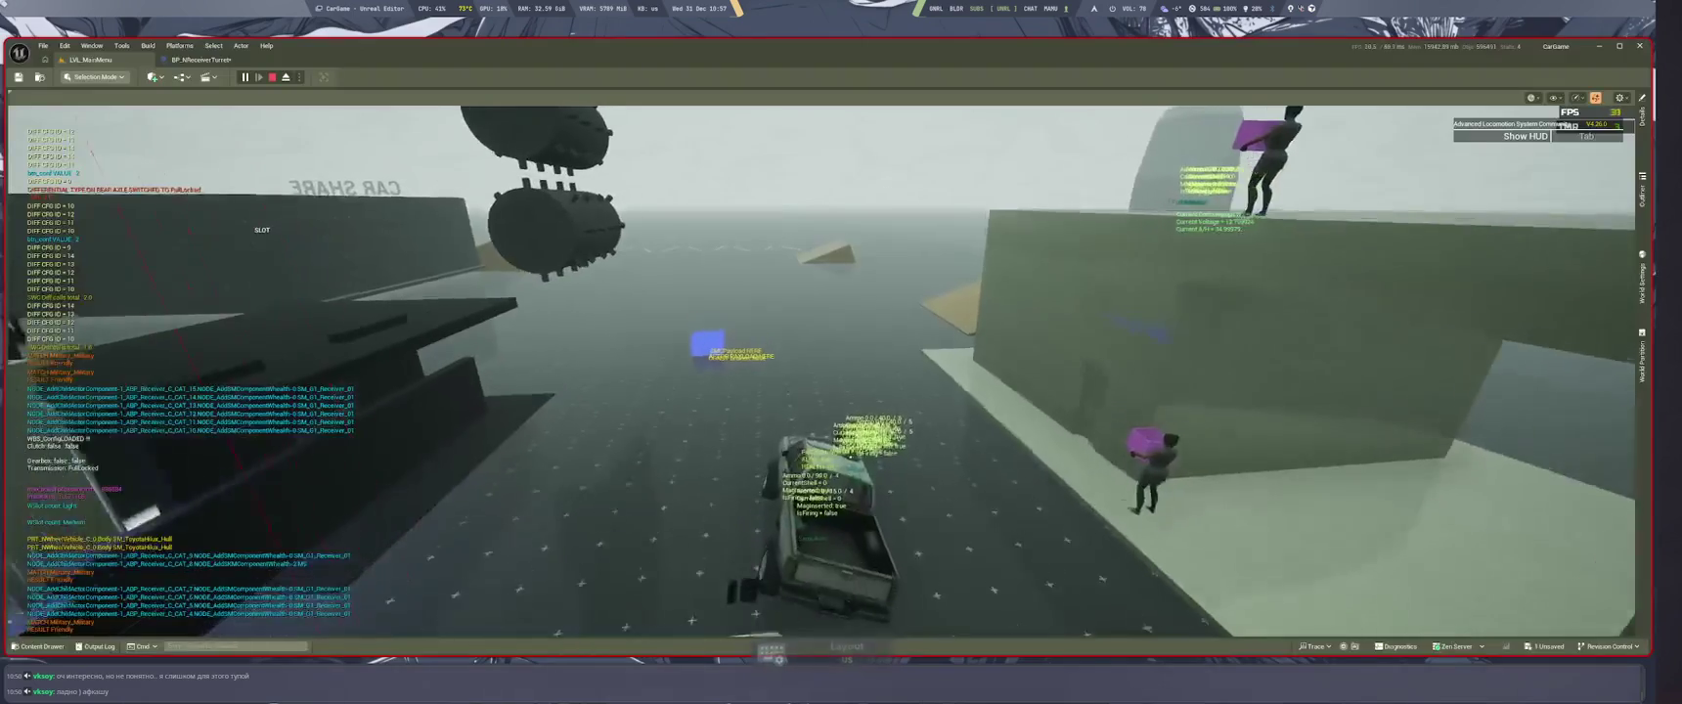
key("l")
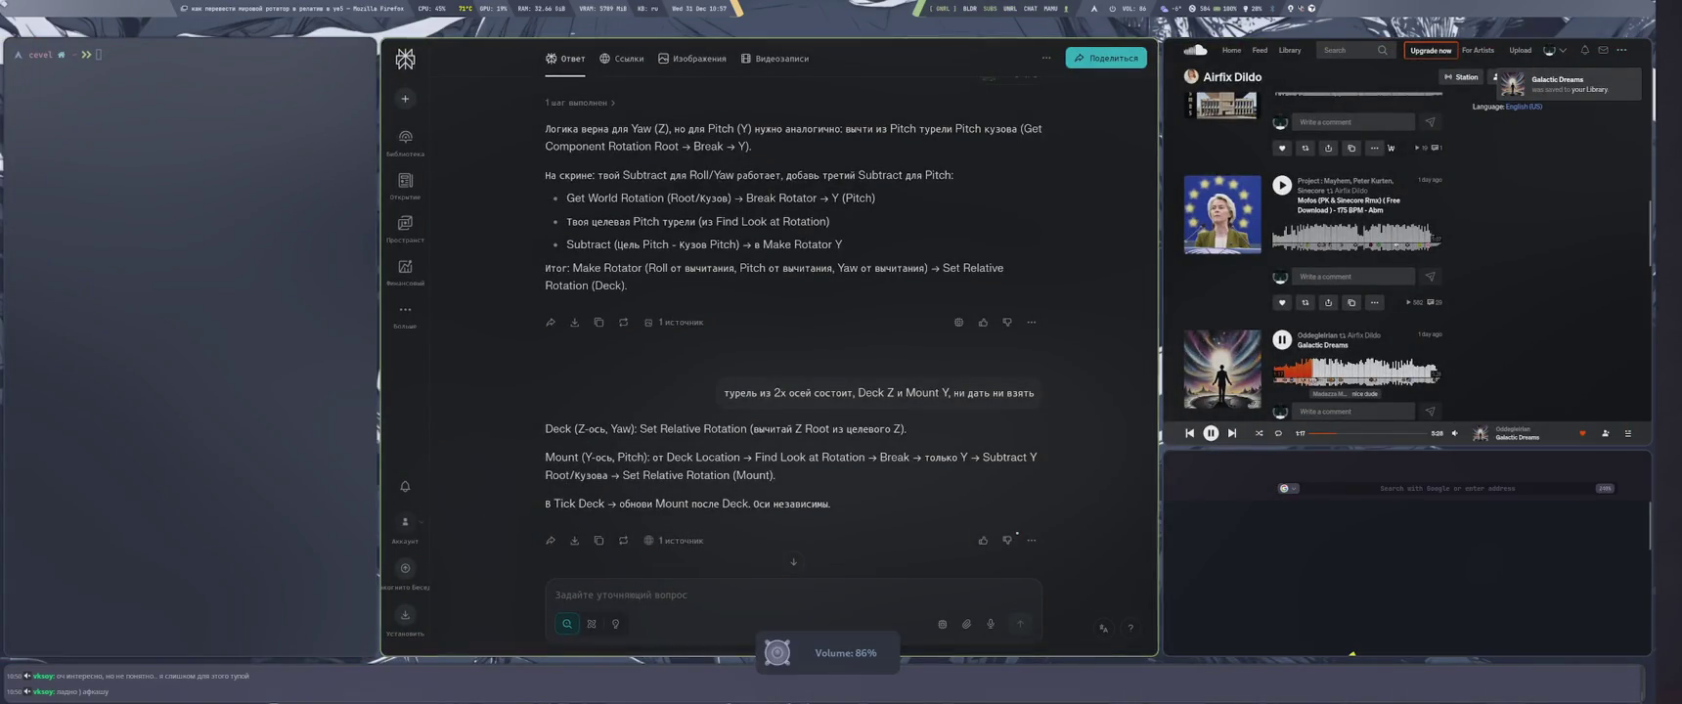
key("super+2")
key("XF86AudioRaiseVolume")
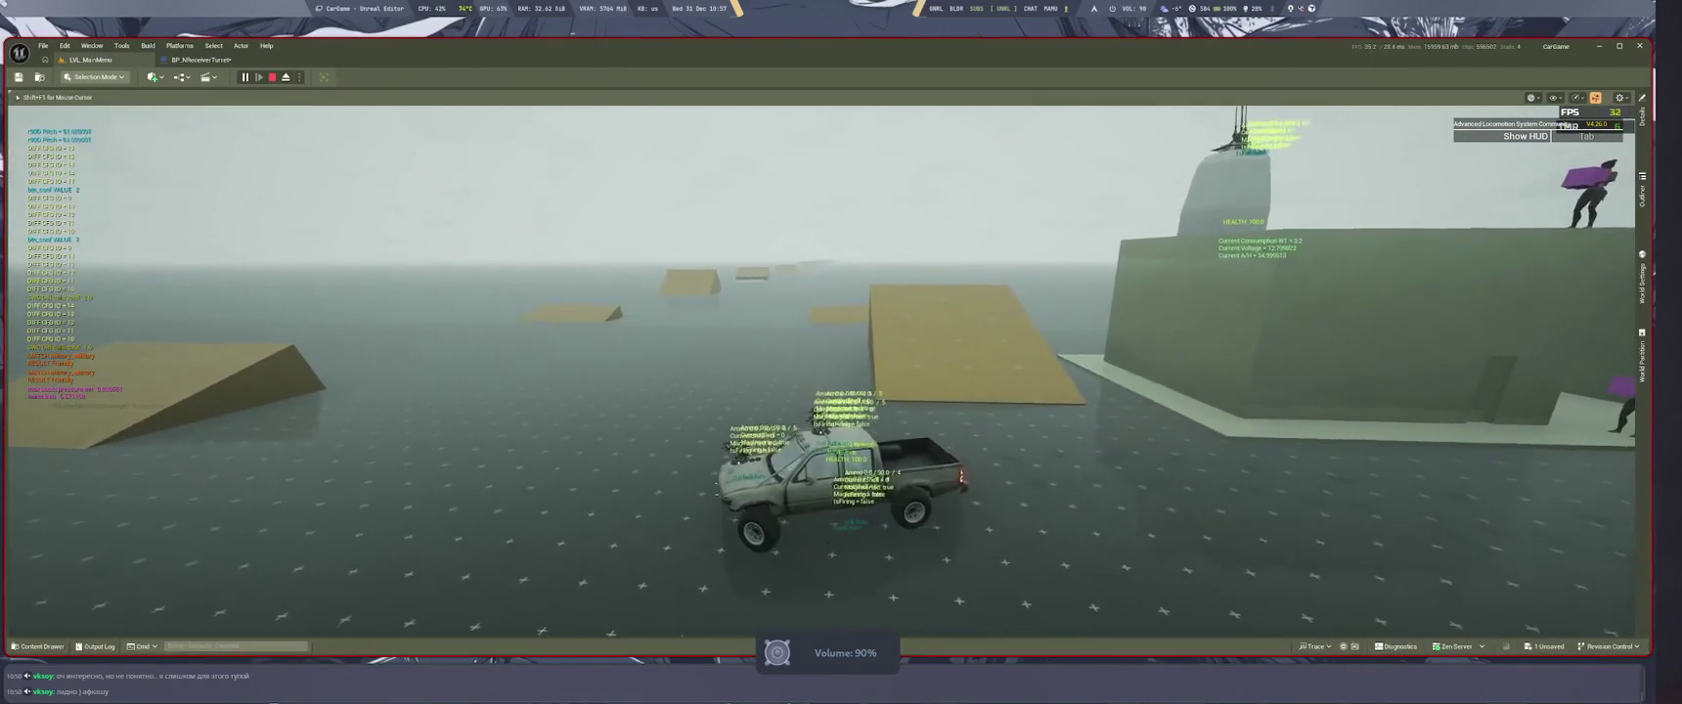
Step: Drive the truck toward the building, steer it around, then end the play session
key("w")
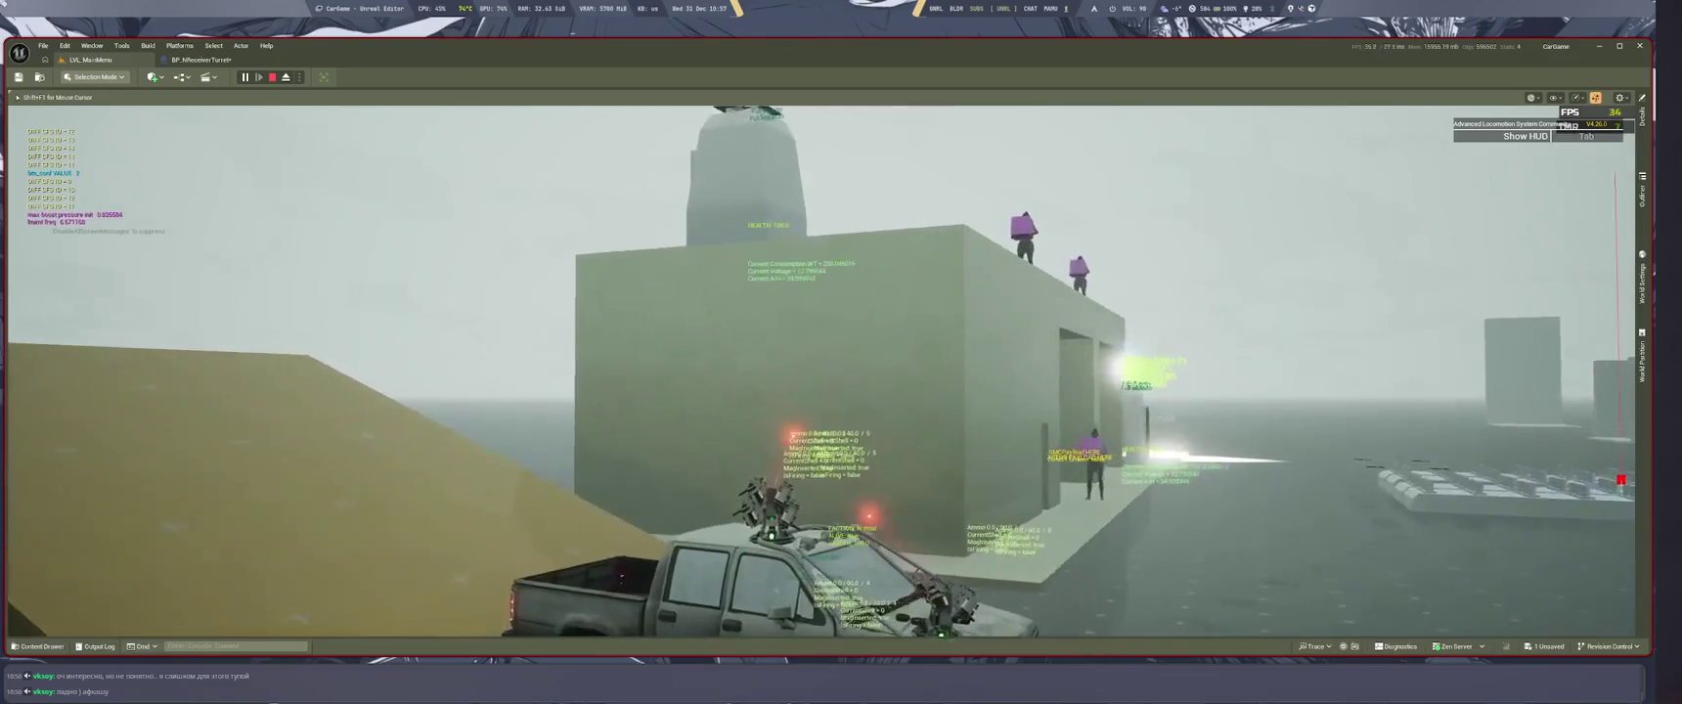
key("space")
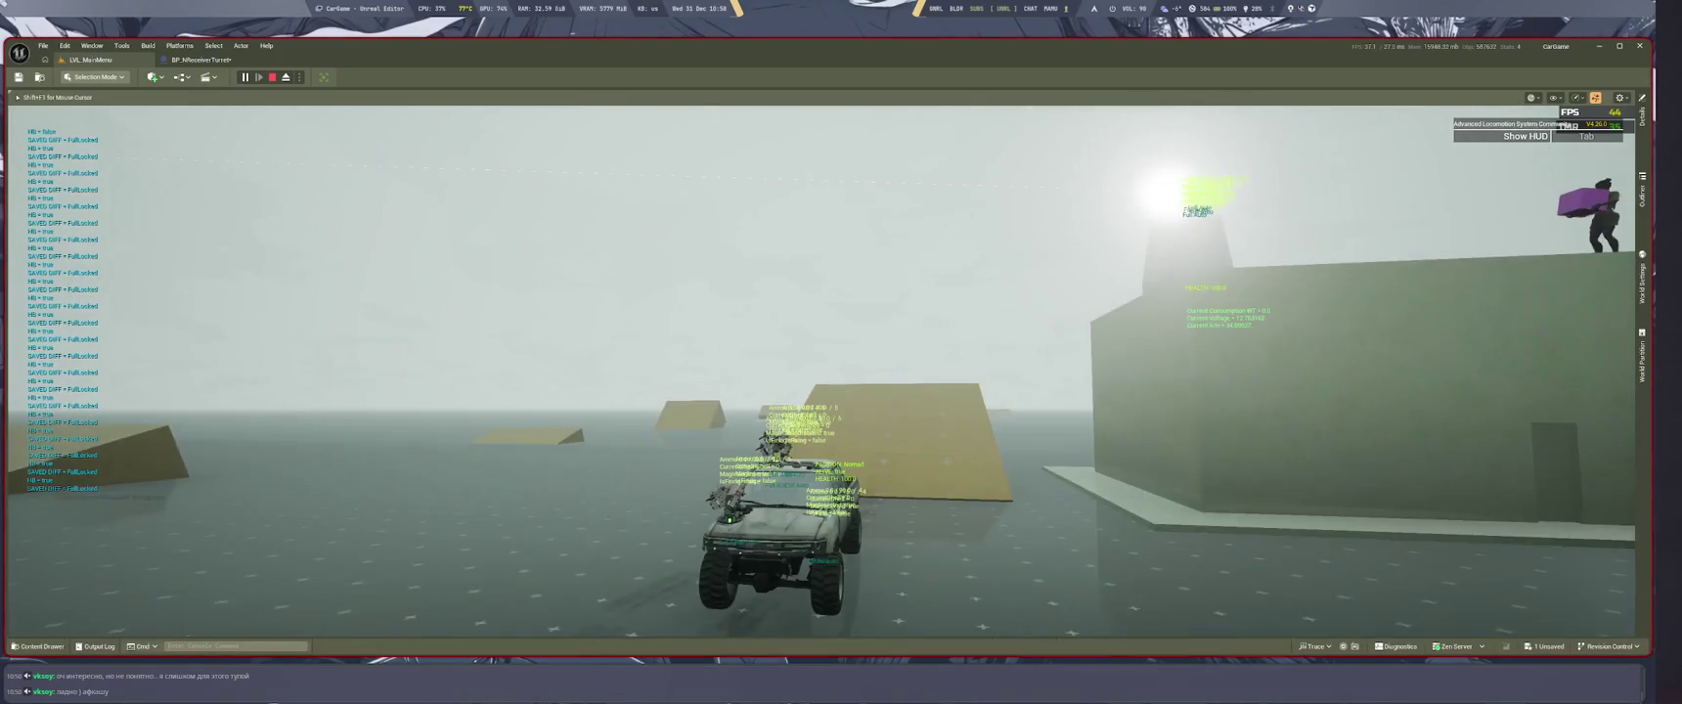
key("Escape")
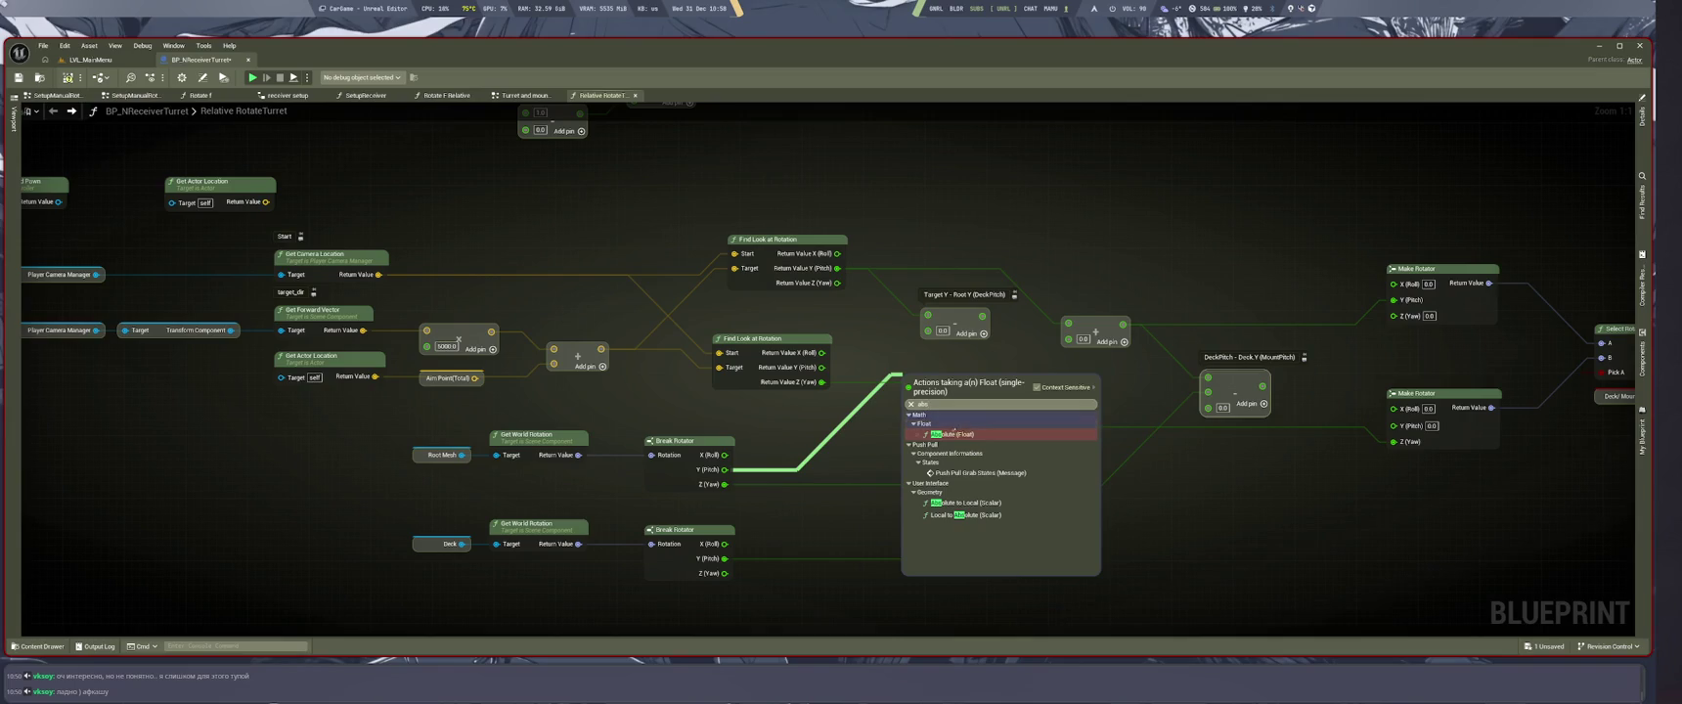
Step: Insert an ABS node on the dragged float wire and play-test the turret
left_click(956, 432)
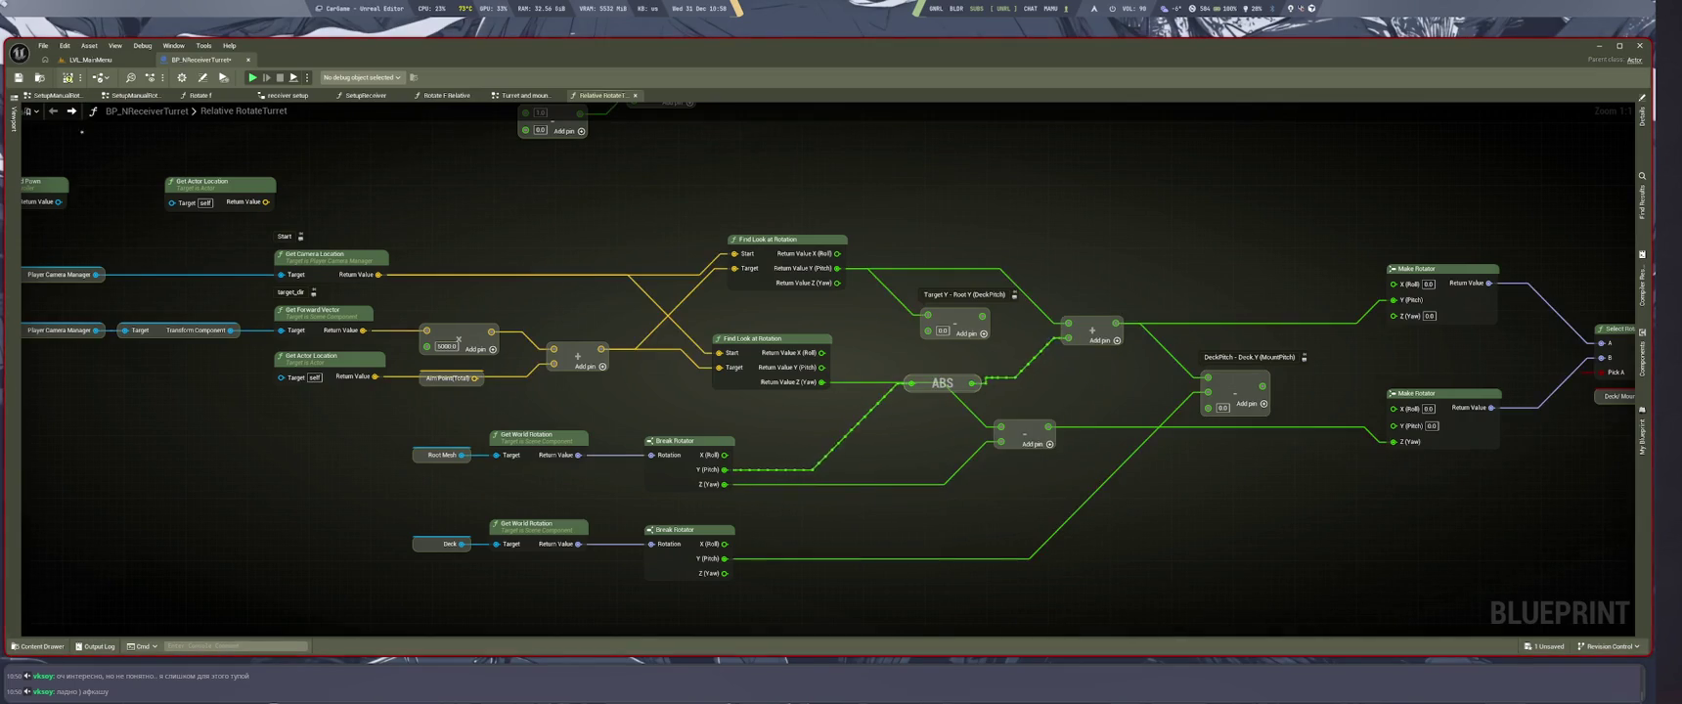
key("alt+p")
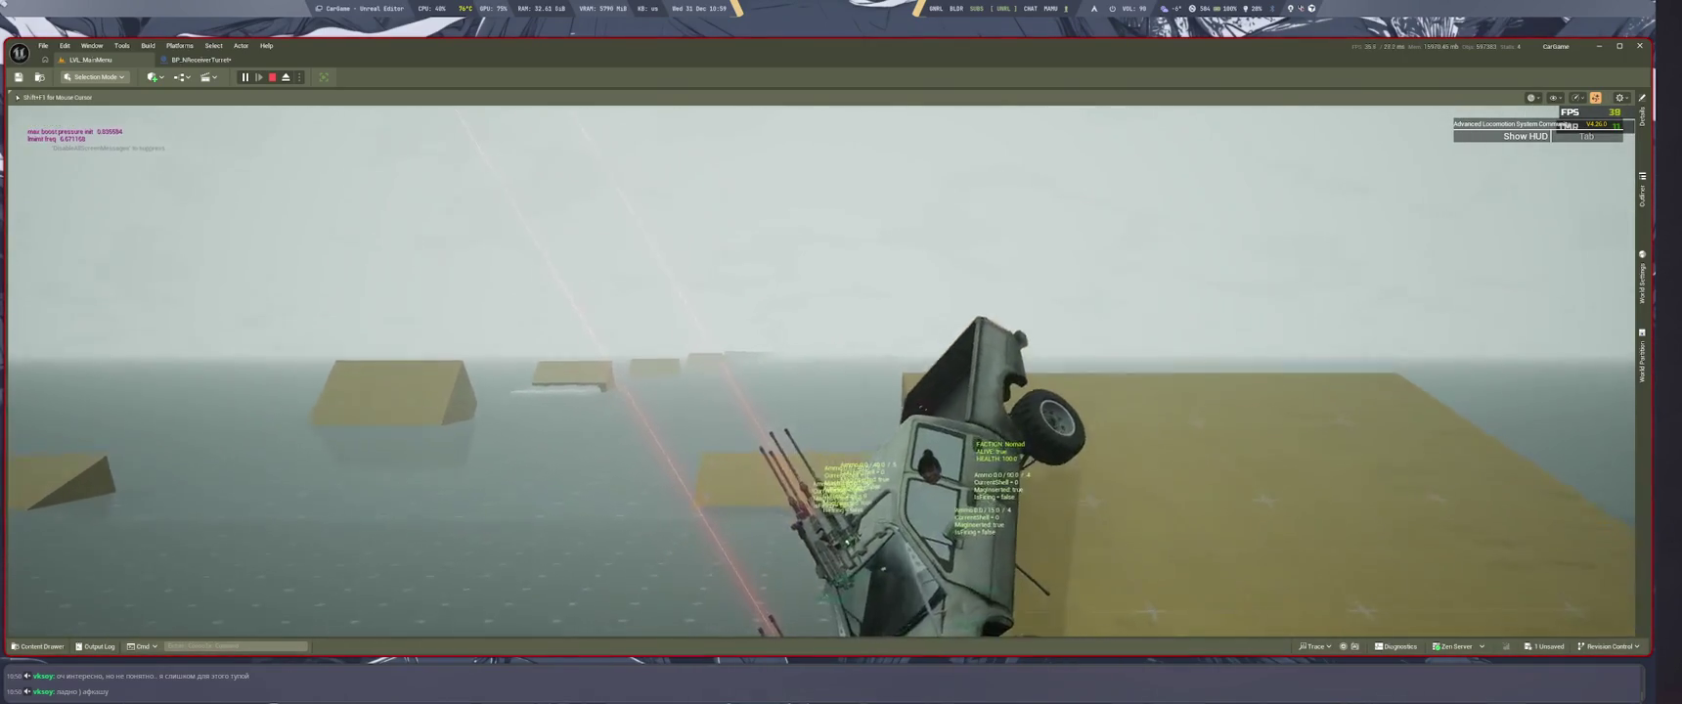
key("Escape")
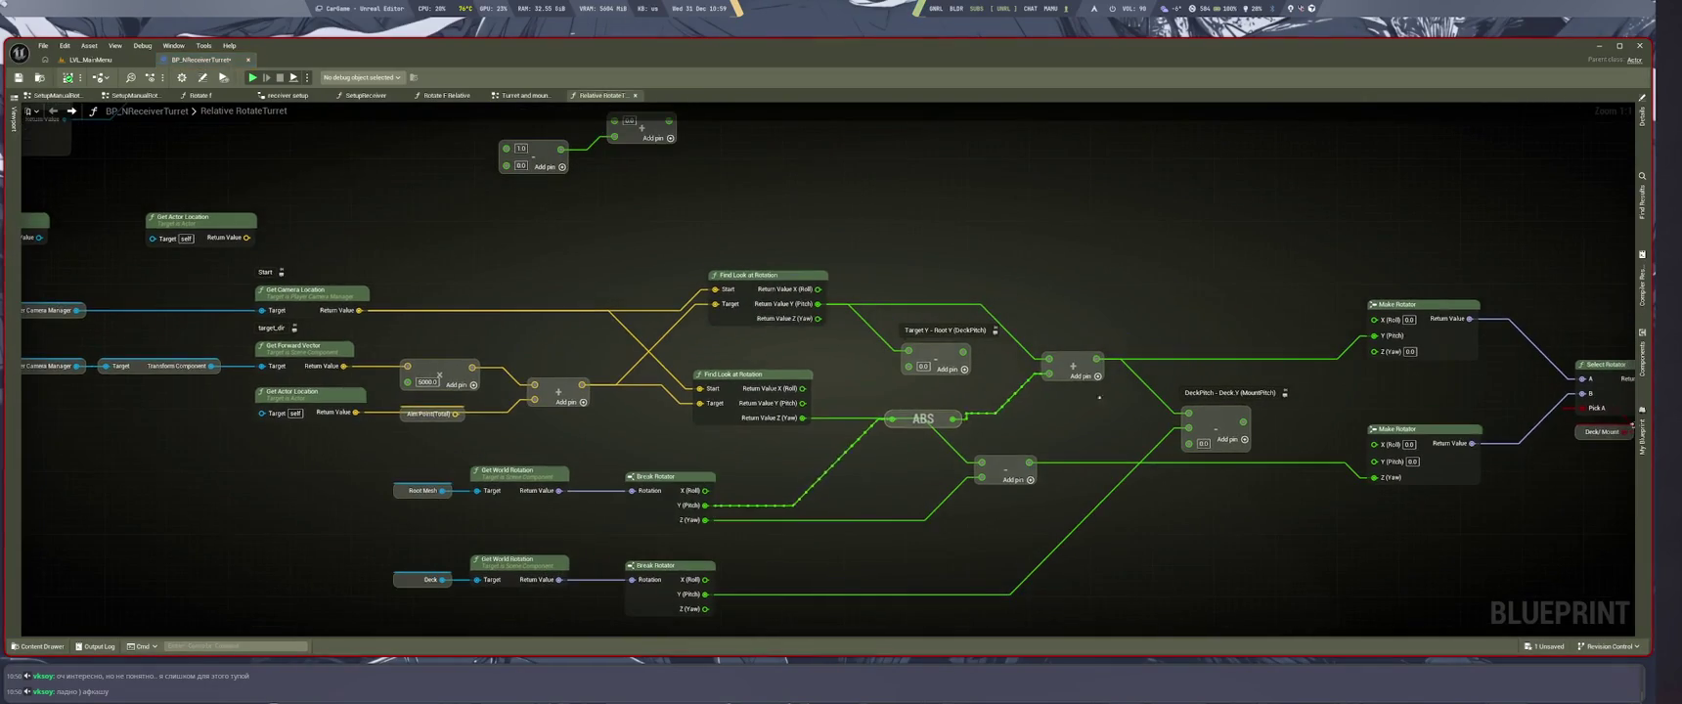
Step: Detach the ABS output from the Add node, move the pitch links, and play-test again
mouse_move(1049, 372)
left_mouse_down()
mouse_move(1026, 405)
mouse_move(968, 421)
left_mouse_up()
left_click_drag(964, 352, 1104, 361)
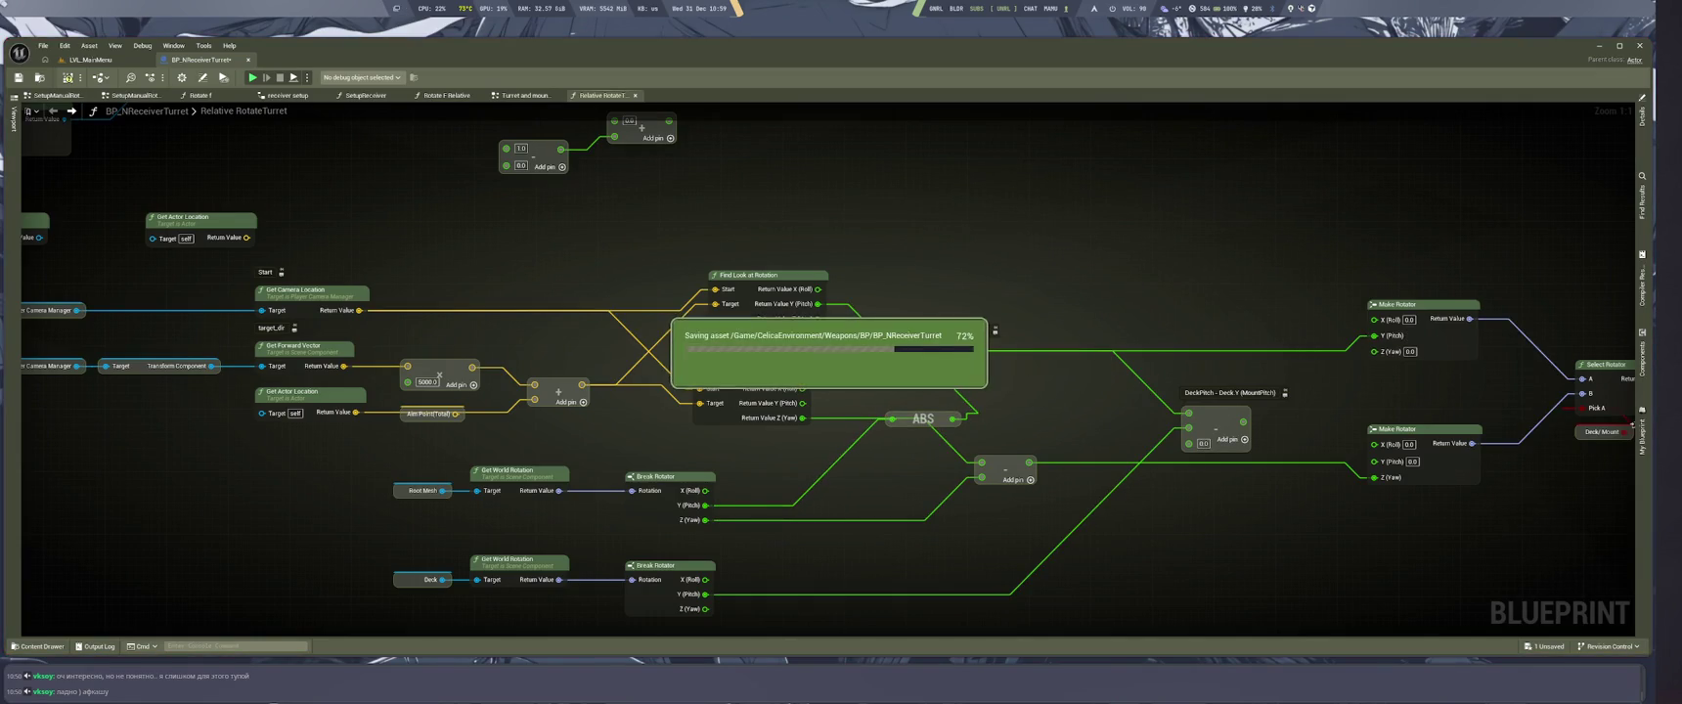
left_click(91, 59)
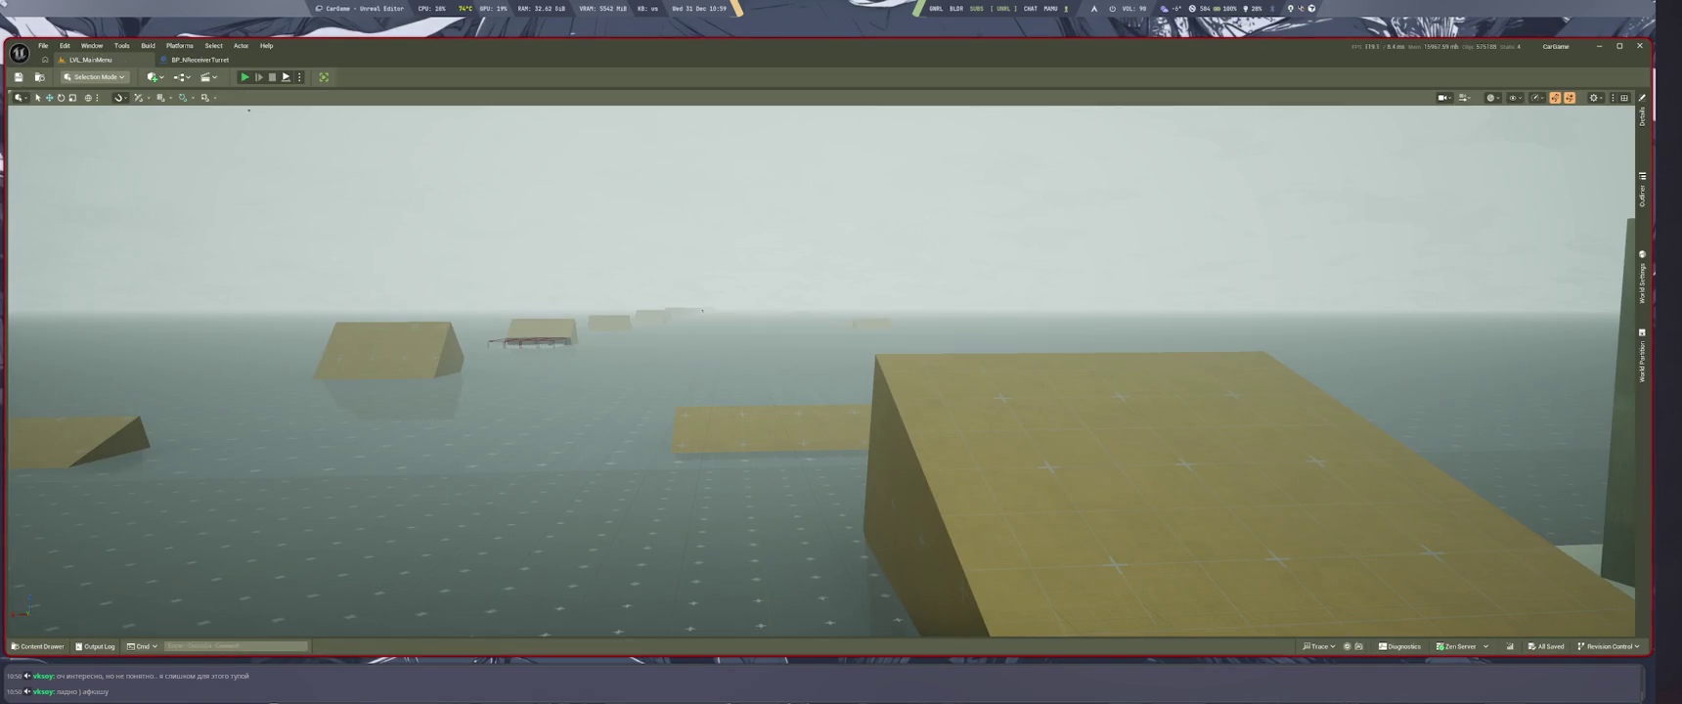
key("alt+p")
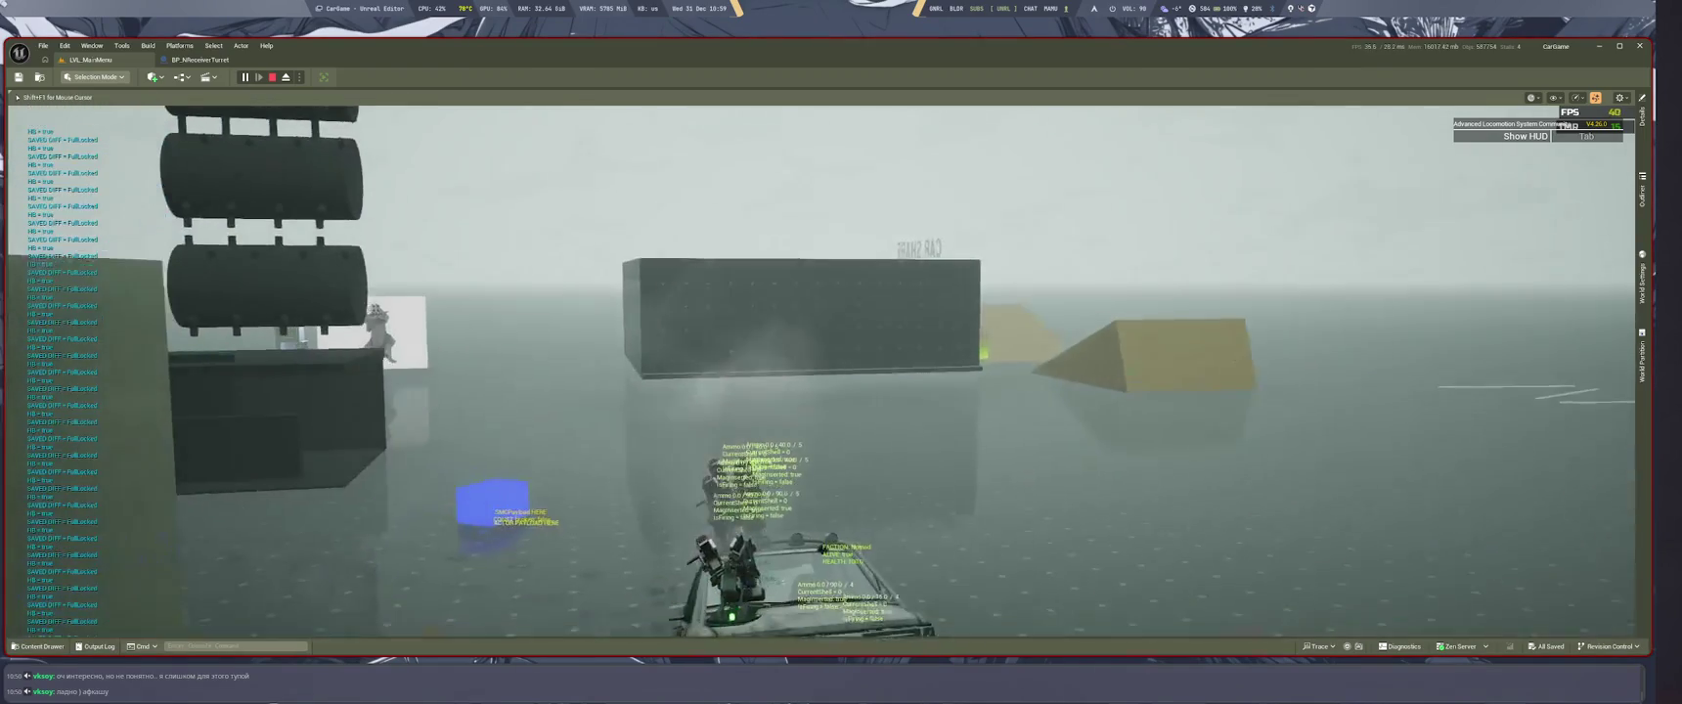
key("Escape")
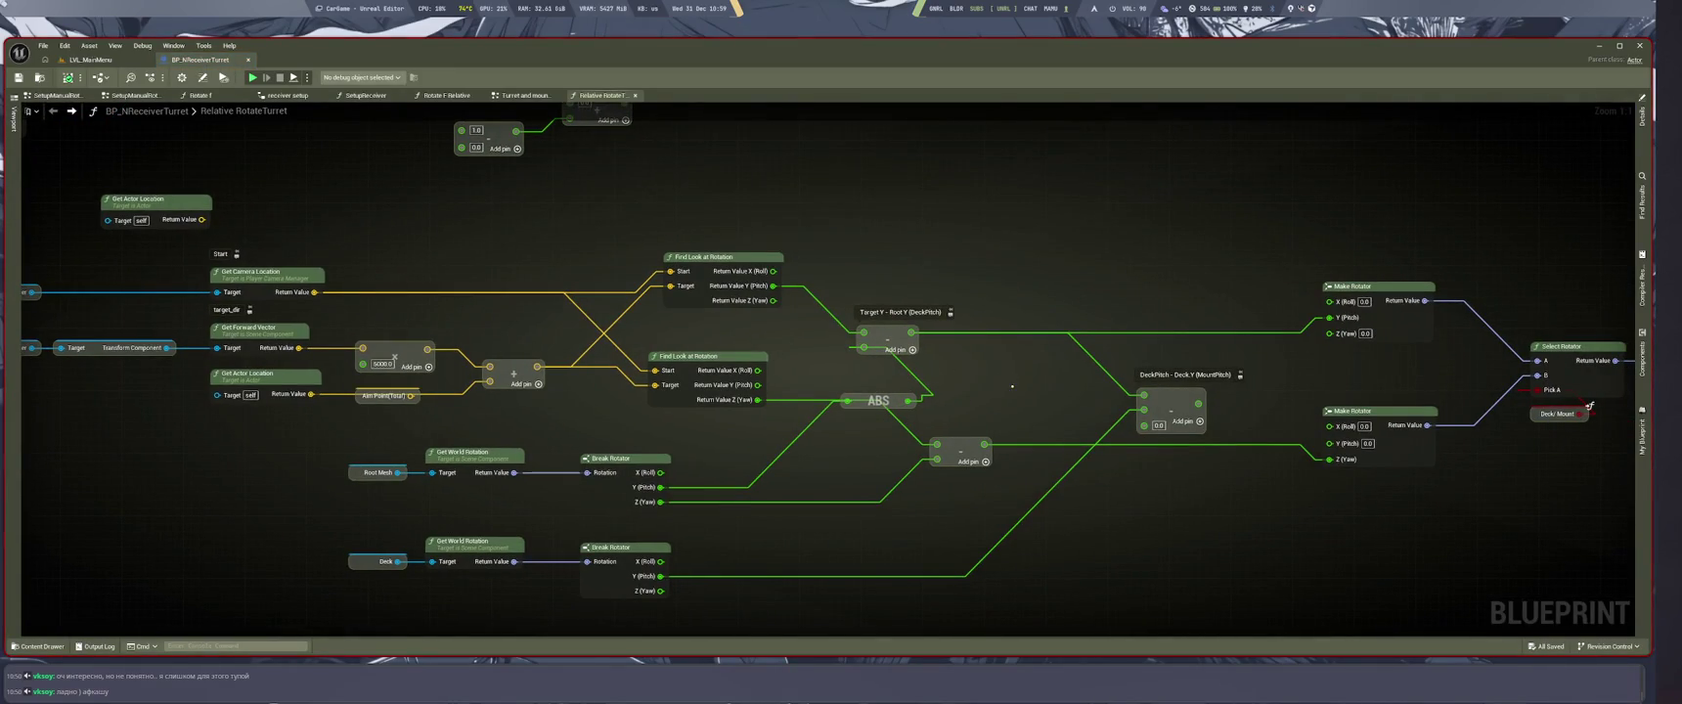
Step: Add a + node after Target Y − Root Y and move the subtraction's links onto it
left_click_drag(911, 332, 998, 368)
type("+")
key("Return")
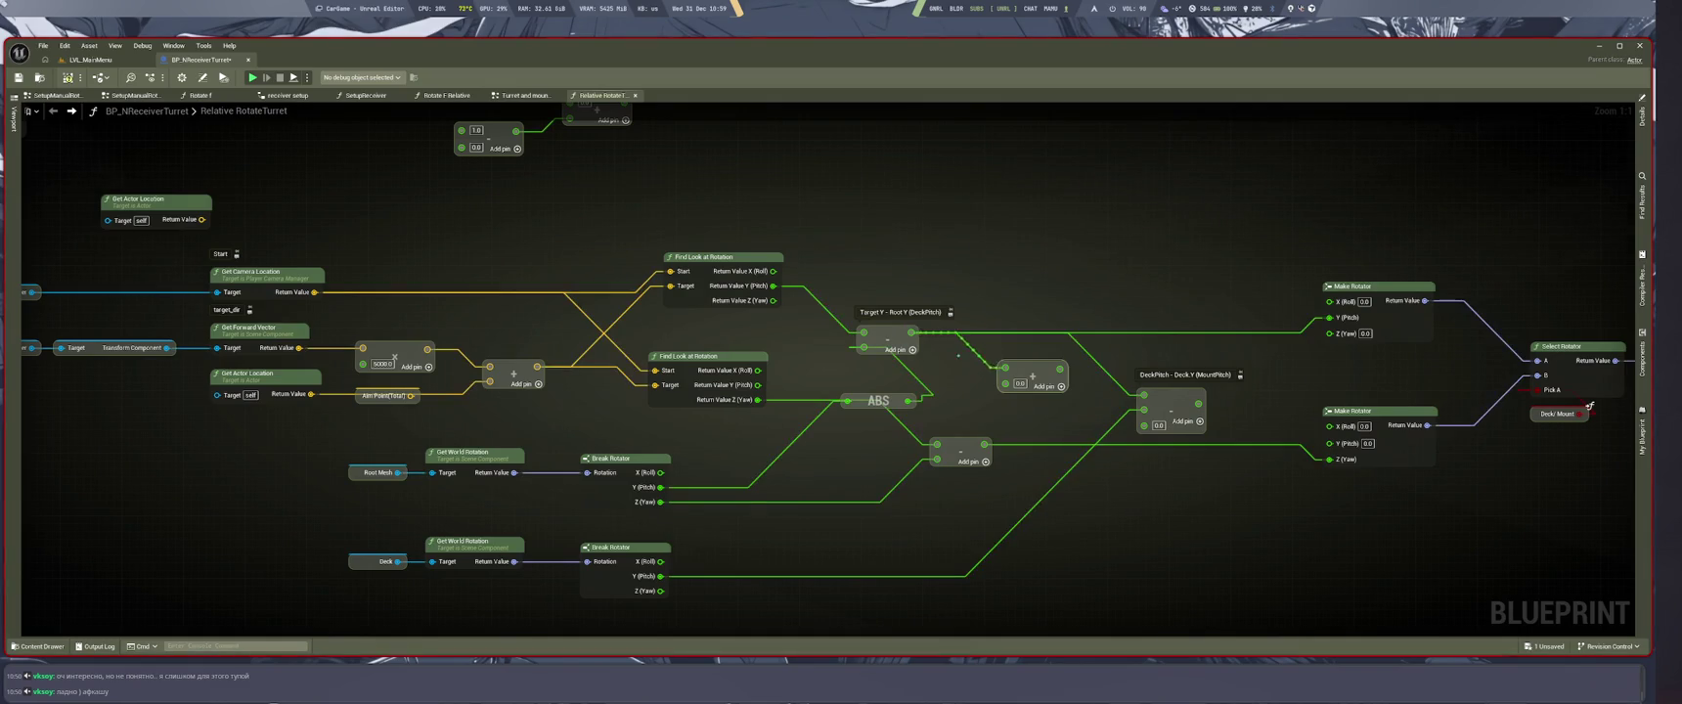
mouse_move(910, 332)
left_mouse_down()
mouse_move(1003, 370)
mouse_move(1017, 348)
left_mouse_up()
mouse_move(910, 401)
left_mouse_down()
mouse_move(913, 376)
mouse_move(1011, 381)
left_mouse_up()
Step: Pan the graph to the Select Rotator nodes and duplicate the ABS node
mouse_move(1064, 555)
left_mouse_down()
mouse_move(920, 476)
mouse_move(968, 473)
mouse_move(1035, 513)
mouse_move(942, 476)
left_mouse_up()
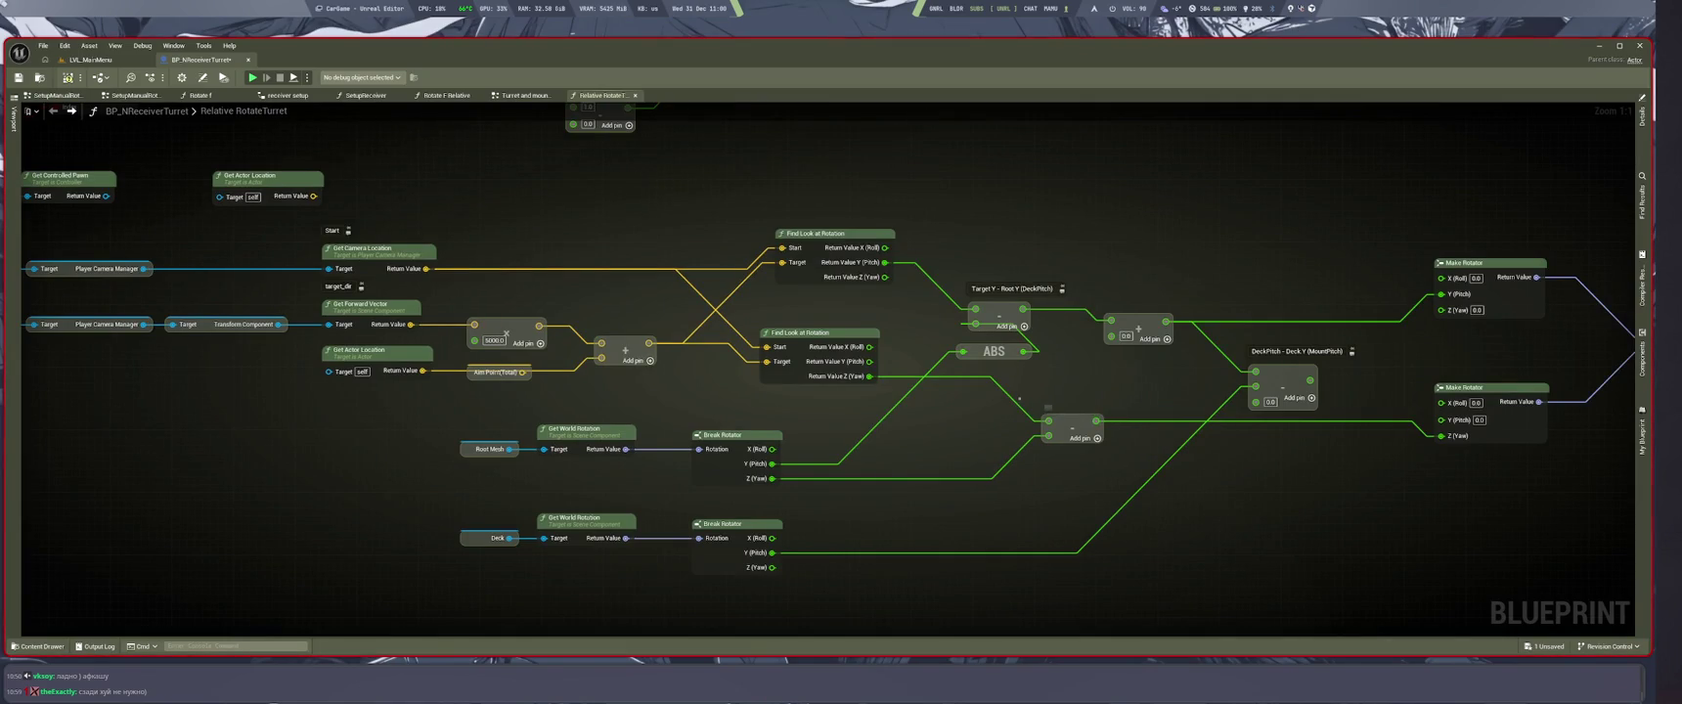
left_click_drag(1020, 398, 1192, 467)
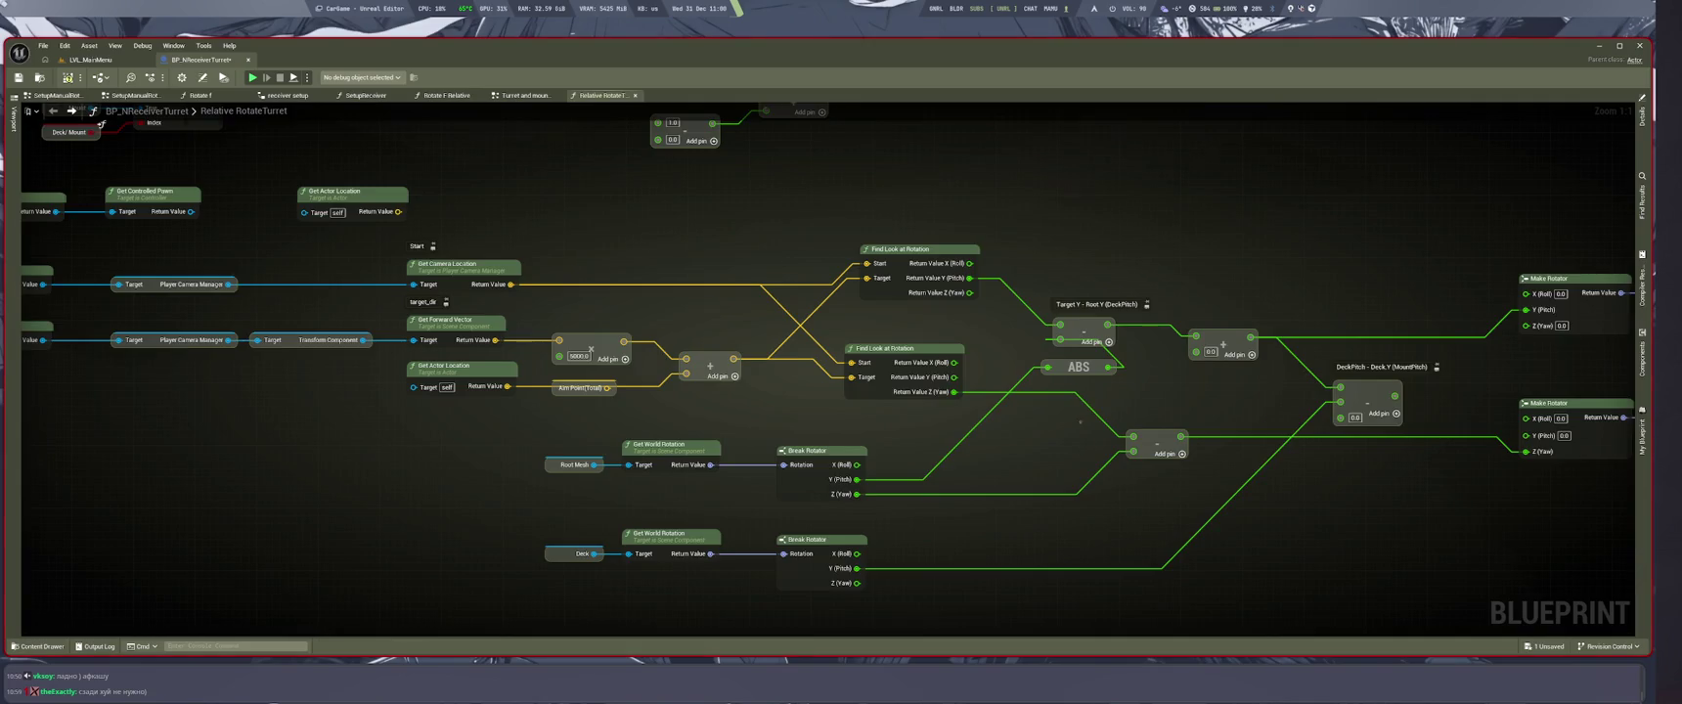
left_click_drag(1105, 420, 1051, 543)
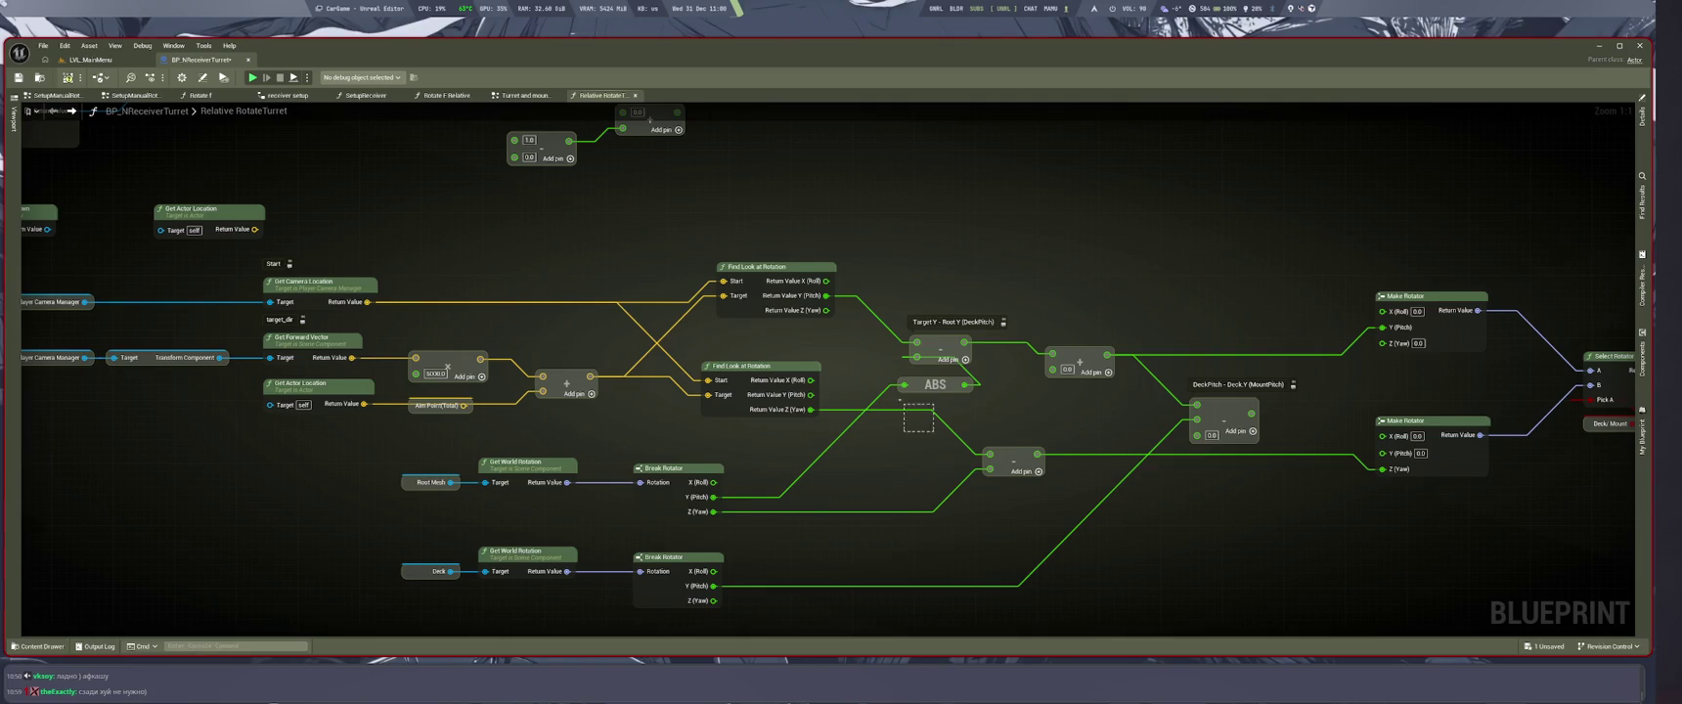
key("ctrl+d")
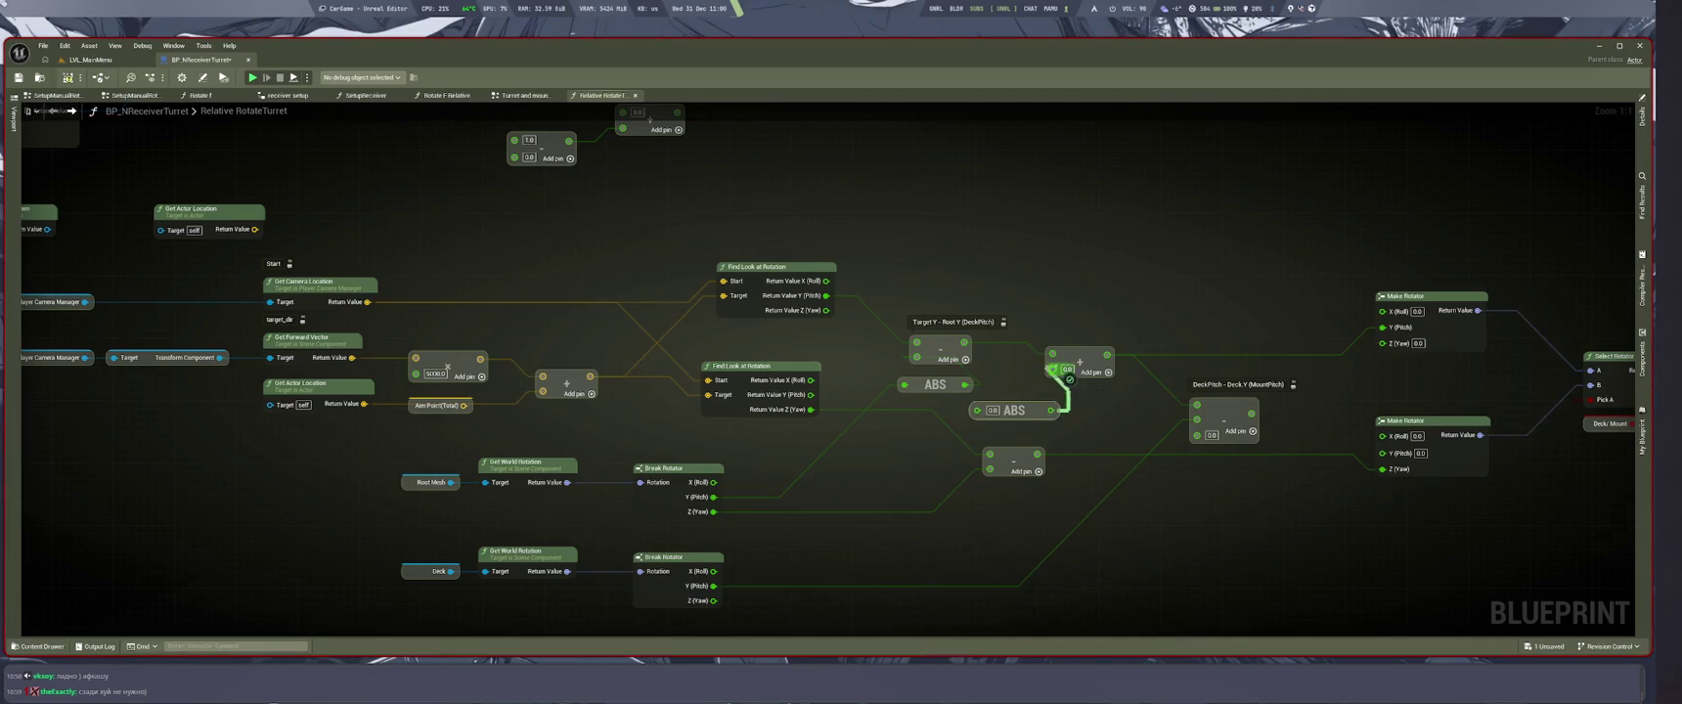
Step: Feed the duplicated ABS node from Break Rotator Z (Yaw) and play-test both ABS nodes
left_click_drag(976, 410, 713, 512)
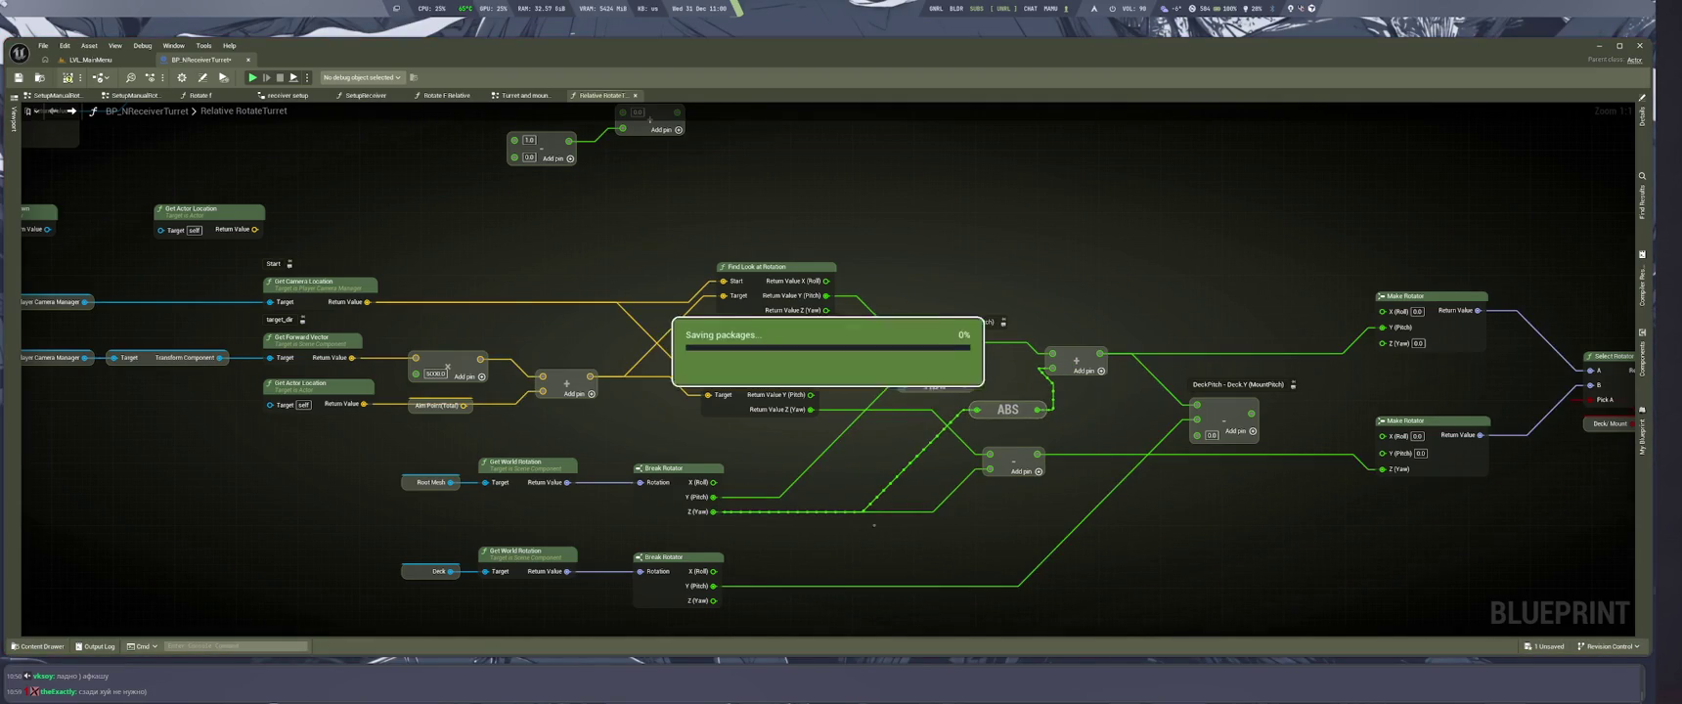
left_click(90, 59)
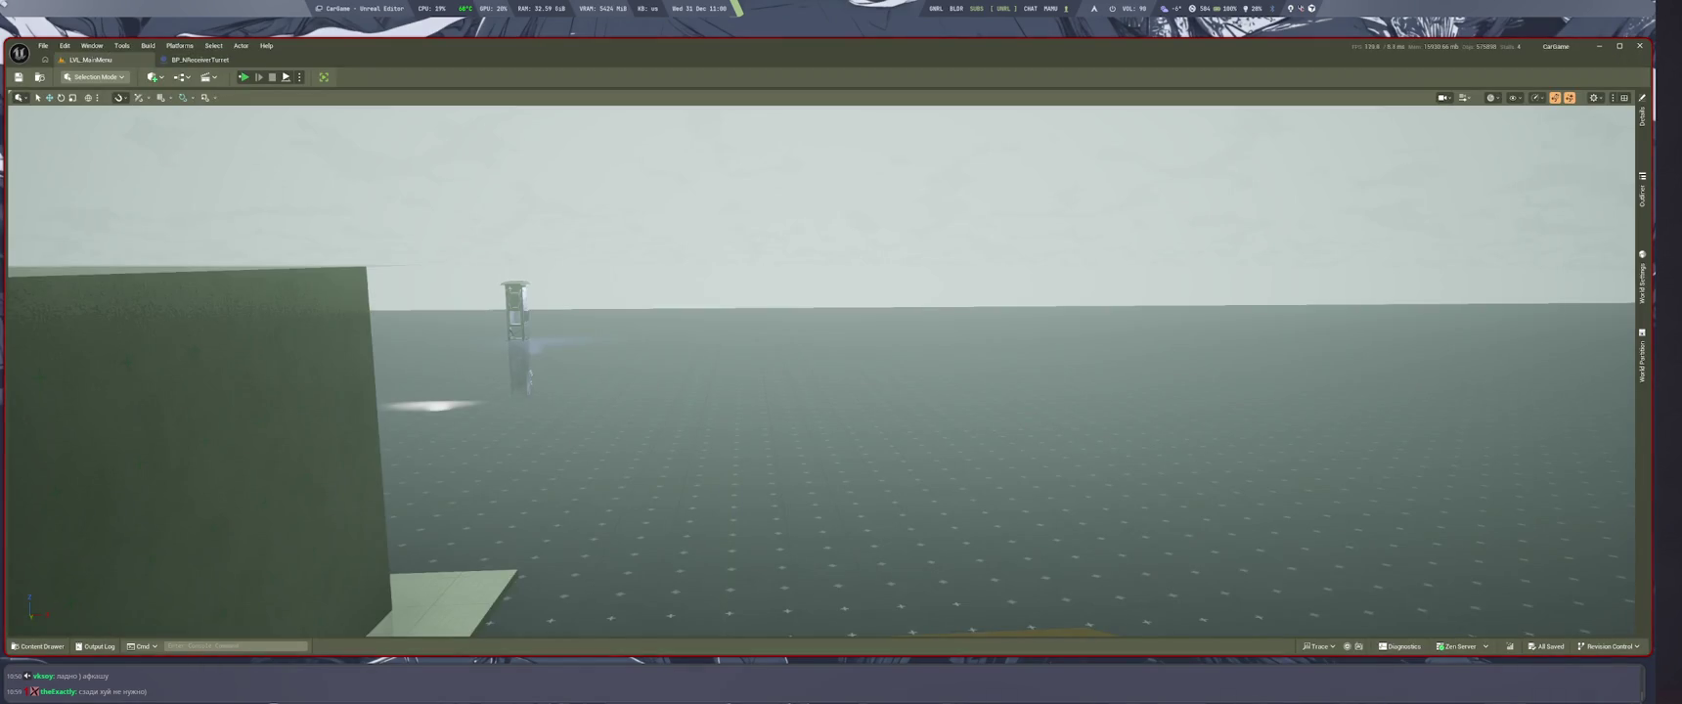
key("alt+p")
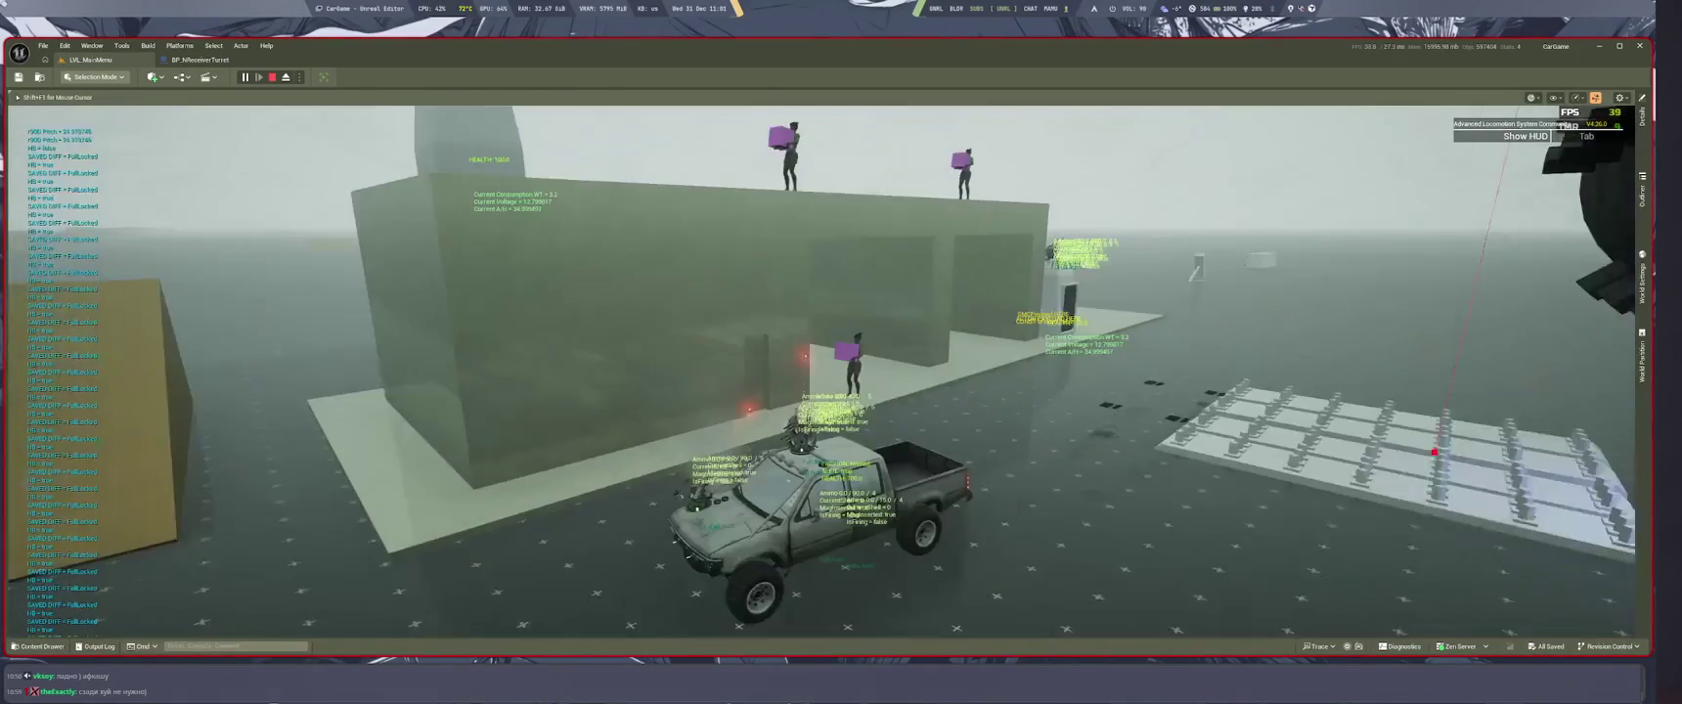
key("Escape")
key("ctrl+Tab")
Step: Place the ABS node on the Z (Yaw) wire and reposition the second ABS node
left_click_drag(904, 506, 1053, 526)
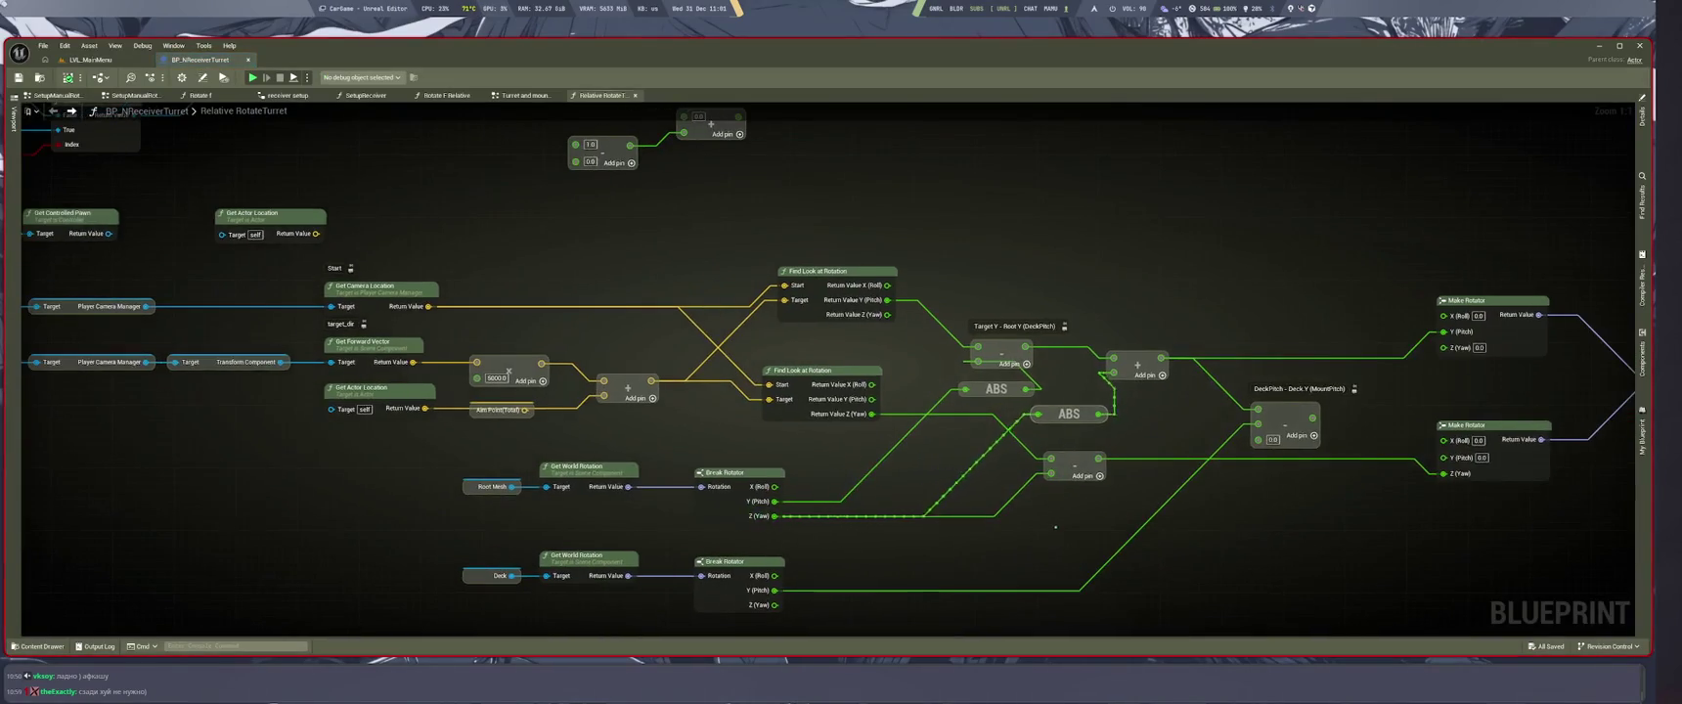
left_click_drag(1074, 466, 1121, 470)
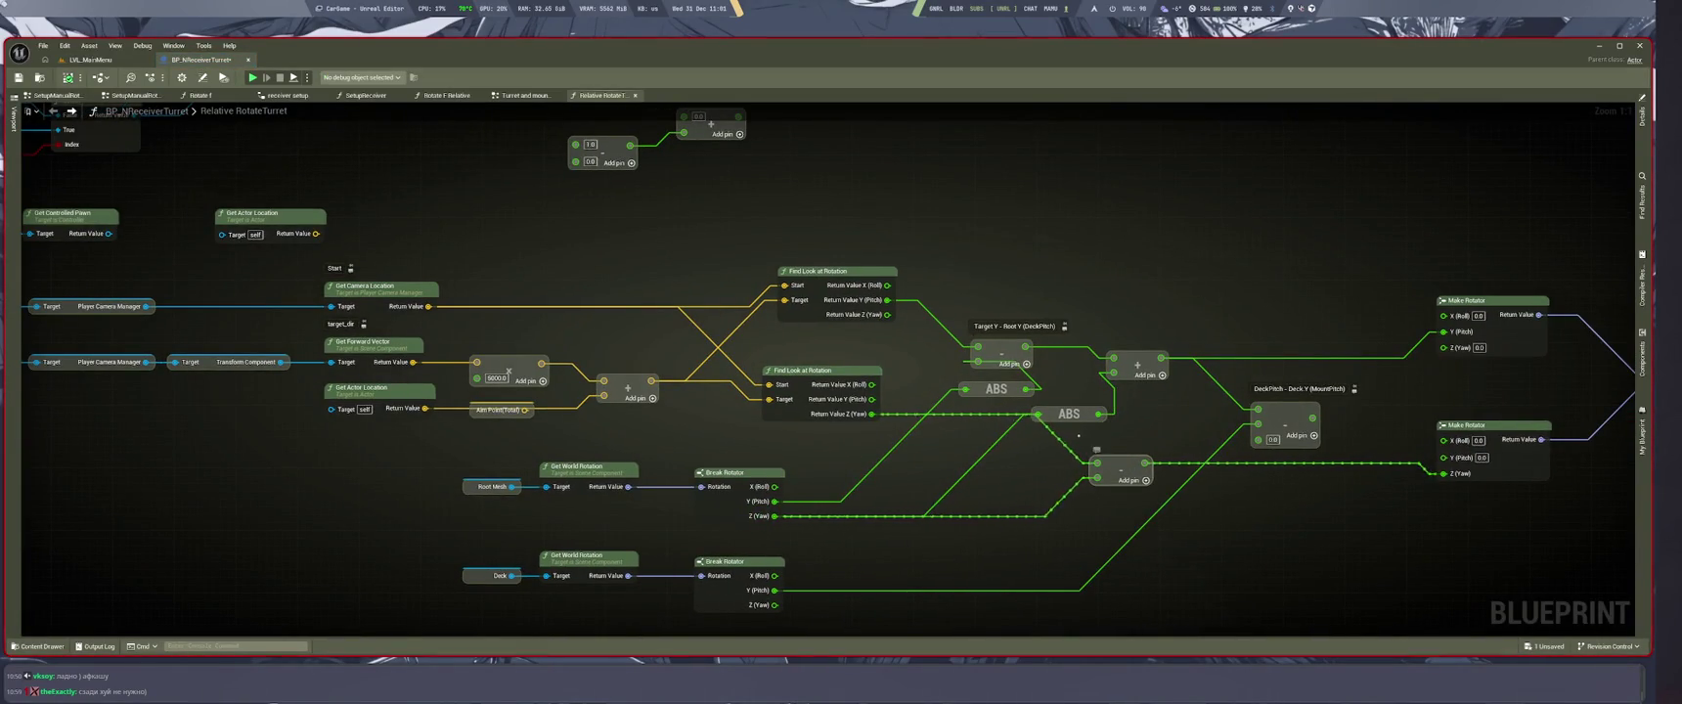
mouse_move(1039, 419)
left_mouse_down()
mouse_move(1125, 411)
mouse_move(1124, 381)
mouse_move(1097, 464)
left_mouse_up()
mouse_move(1091, 414)
left_mouse_down()
mouse_move(1213, 274)
mouse_move(1216, 240)
left_mouse_up()
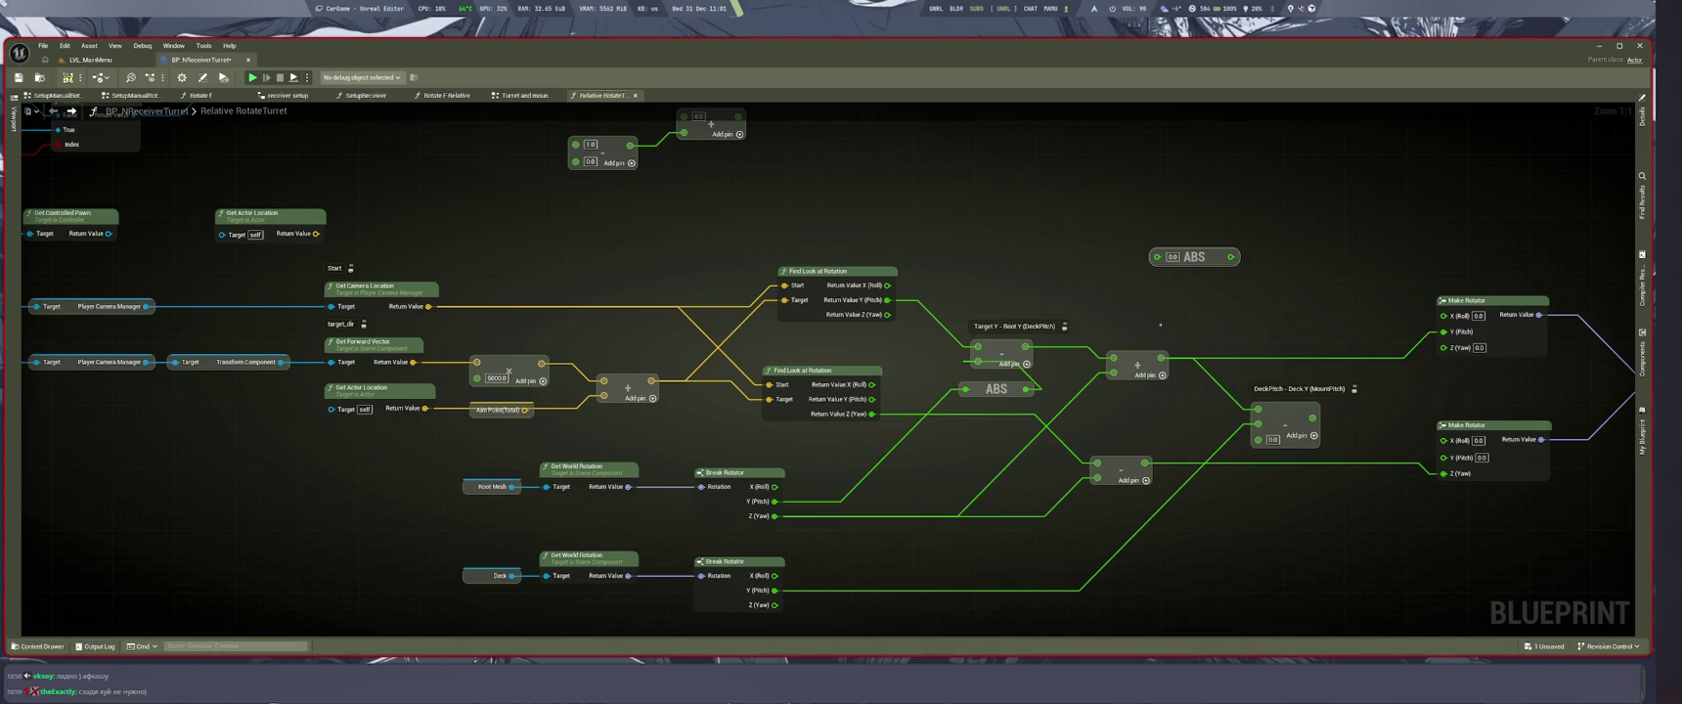
mouse_move(1188, 257)
left_mouse_down()
mouse_move(1132, 414)
mouse_move(924, 488)
left_mouse_up()
left_click_drag(861, 544, 1014, 555)
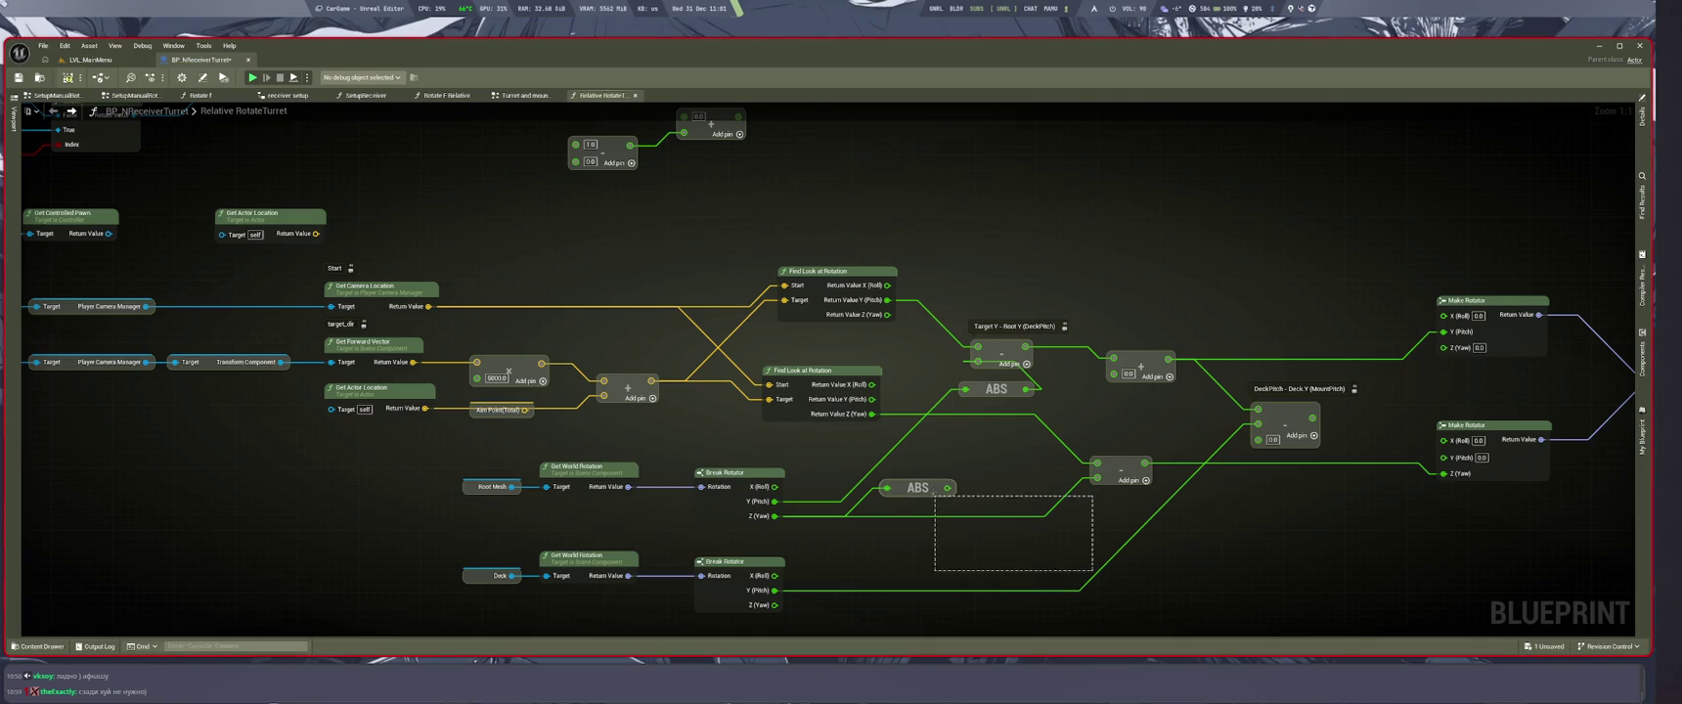
left_click_drag(946, 494, 986, 471)
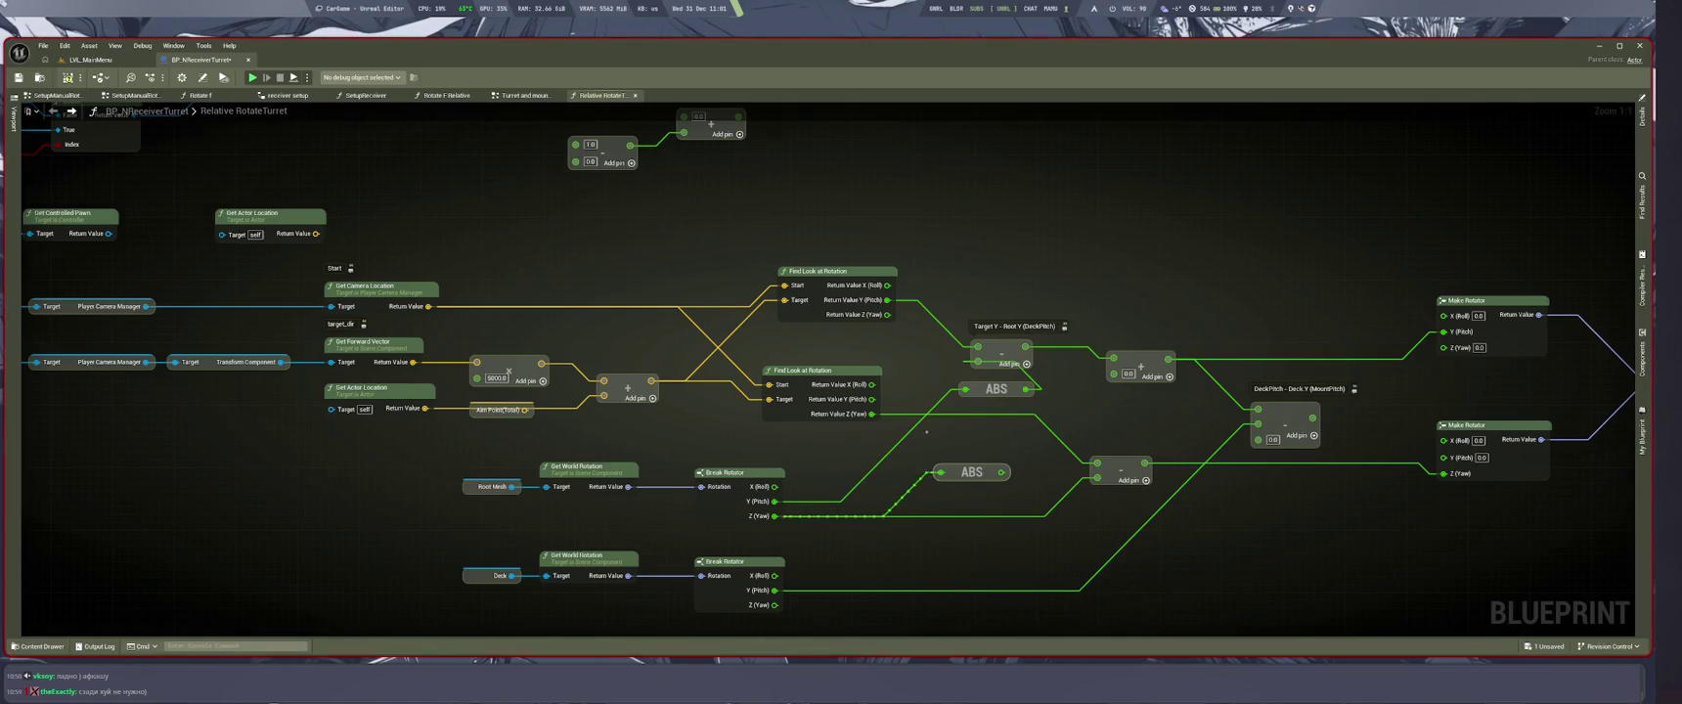
Step: Route the absolute yaw through the Add node into the subtract node's lower input
left_click_drag(1169, 360, 1025, 346)
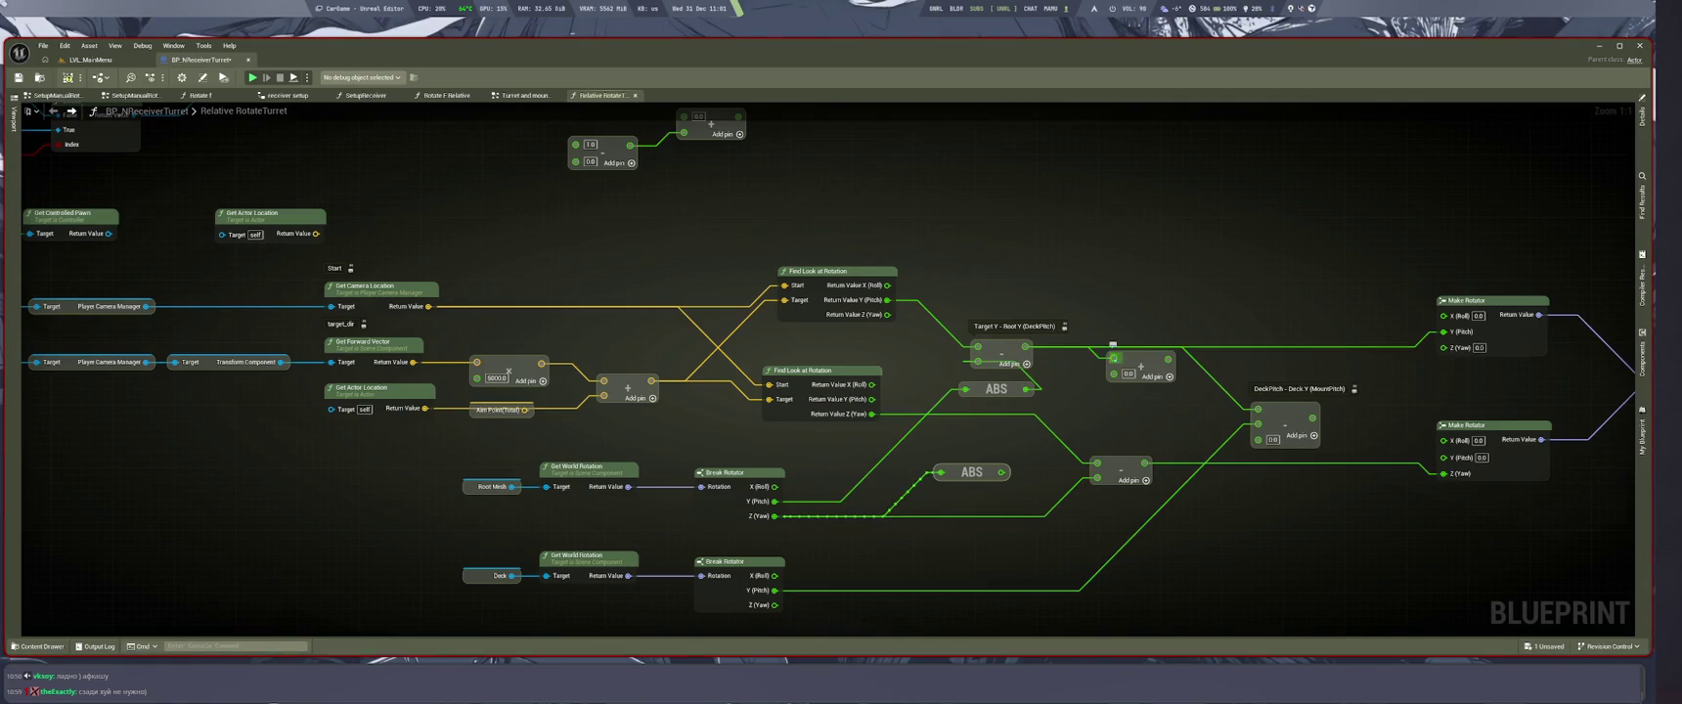
mouse_move(1139, 365)
left_mouse_down()
mouse_move(1058, 442)
mouse_move(1061, 429)
left_mouse_up()
mouse_move(1002, 473)
left_mouse_down()
mouse_move(1076, 485)
mouse_move(1037, 440)
left_mouse_up()
left_click_drag(993, 388, 968, 421)
mouse_move(1092, 423)
left_mouse_down()
mouse_move(1052, 375)
mouse_move(978, 363)
left_mouse_up()
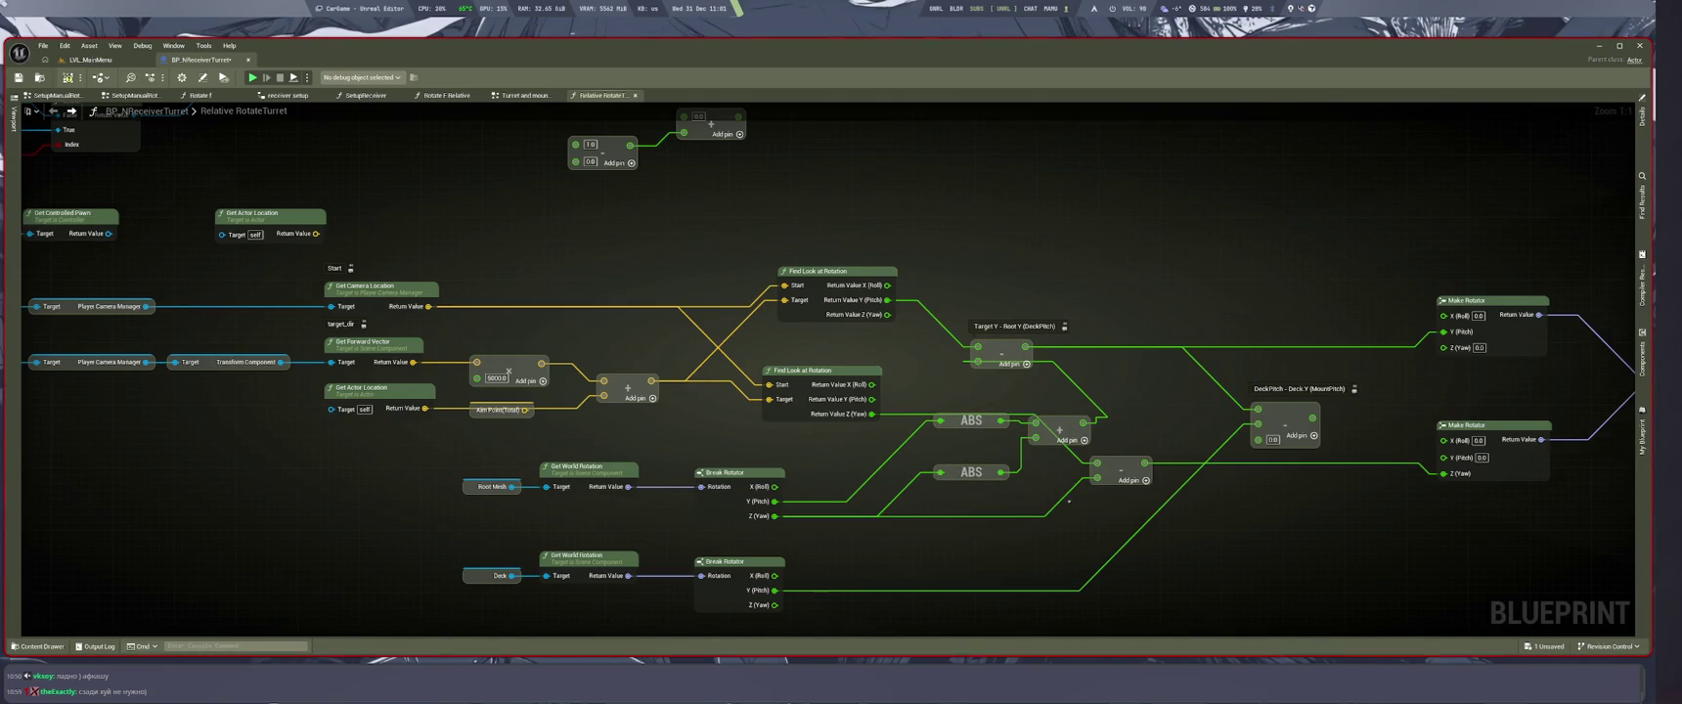
left_click(90, 59)
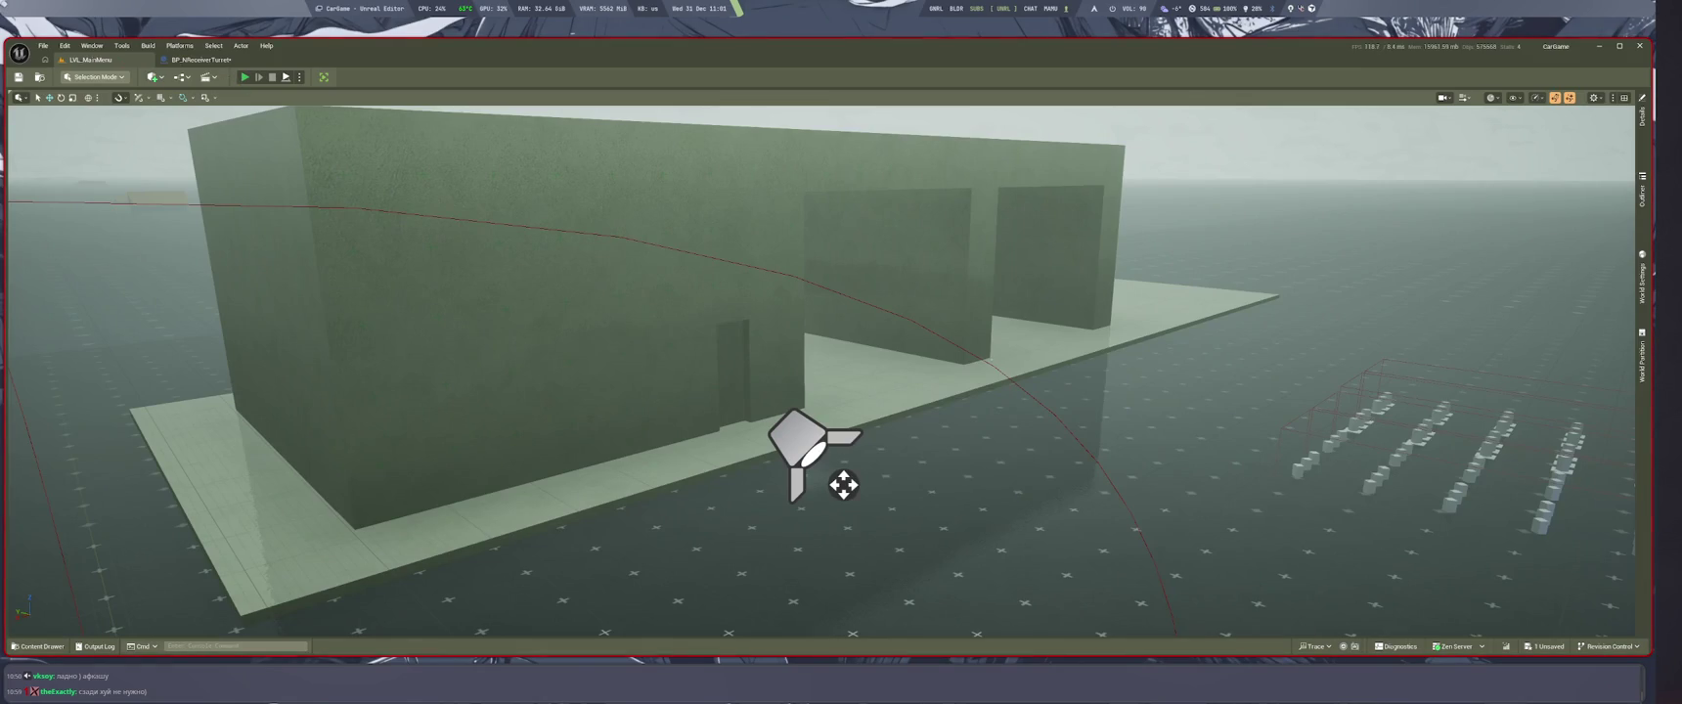
key("alt+p")
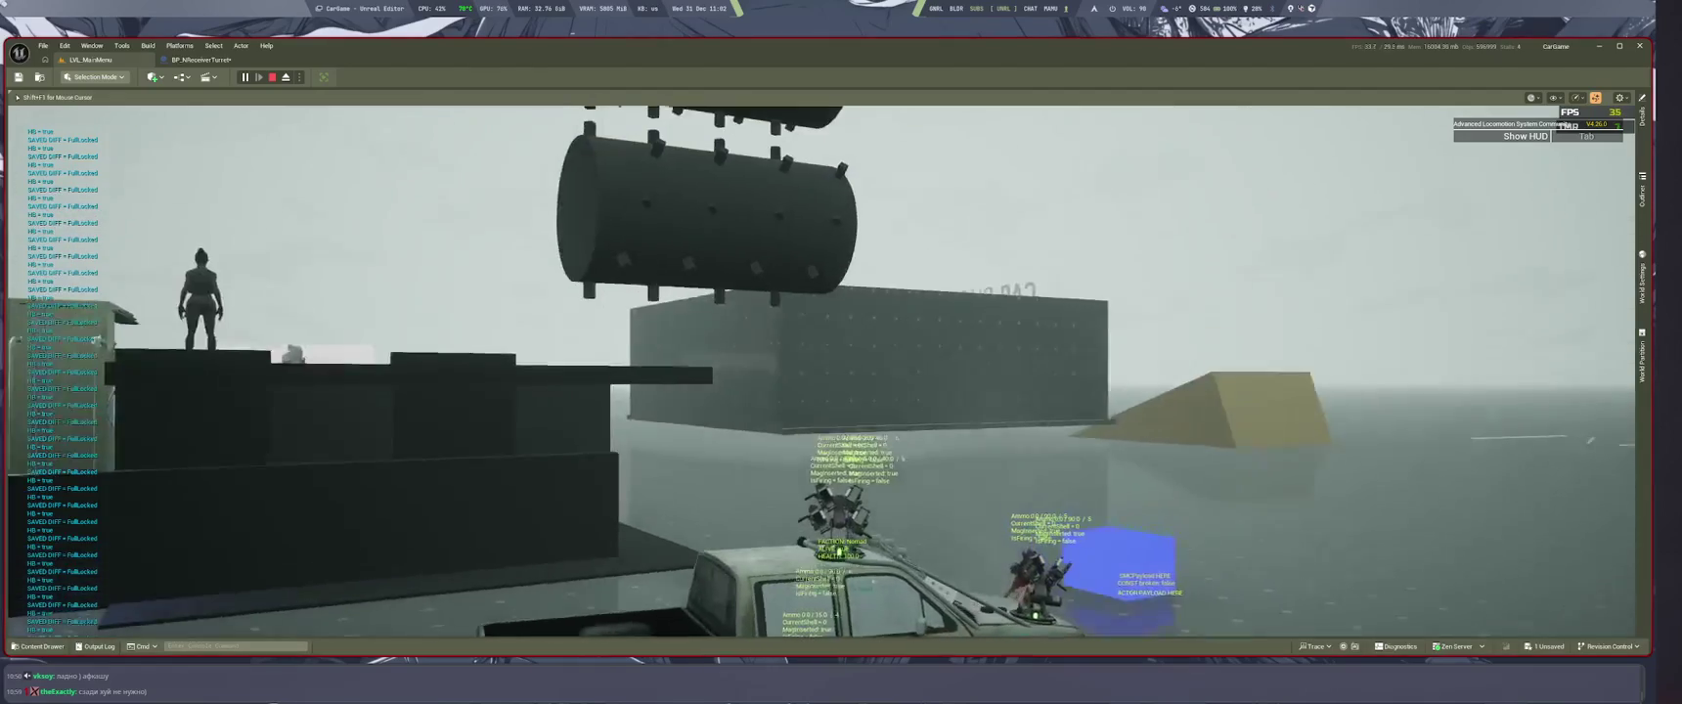
key("Escape")
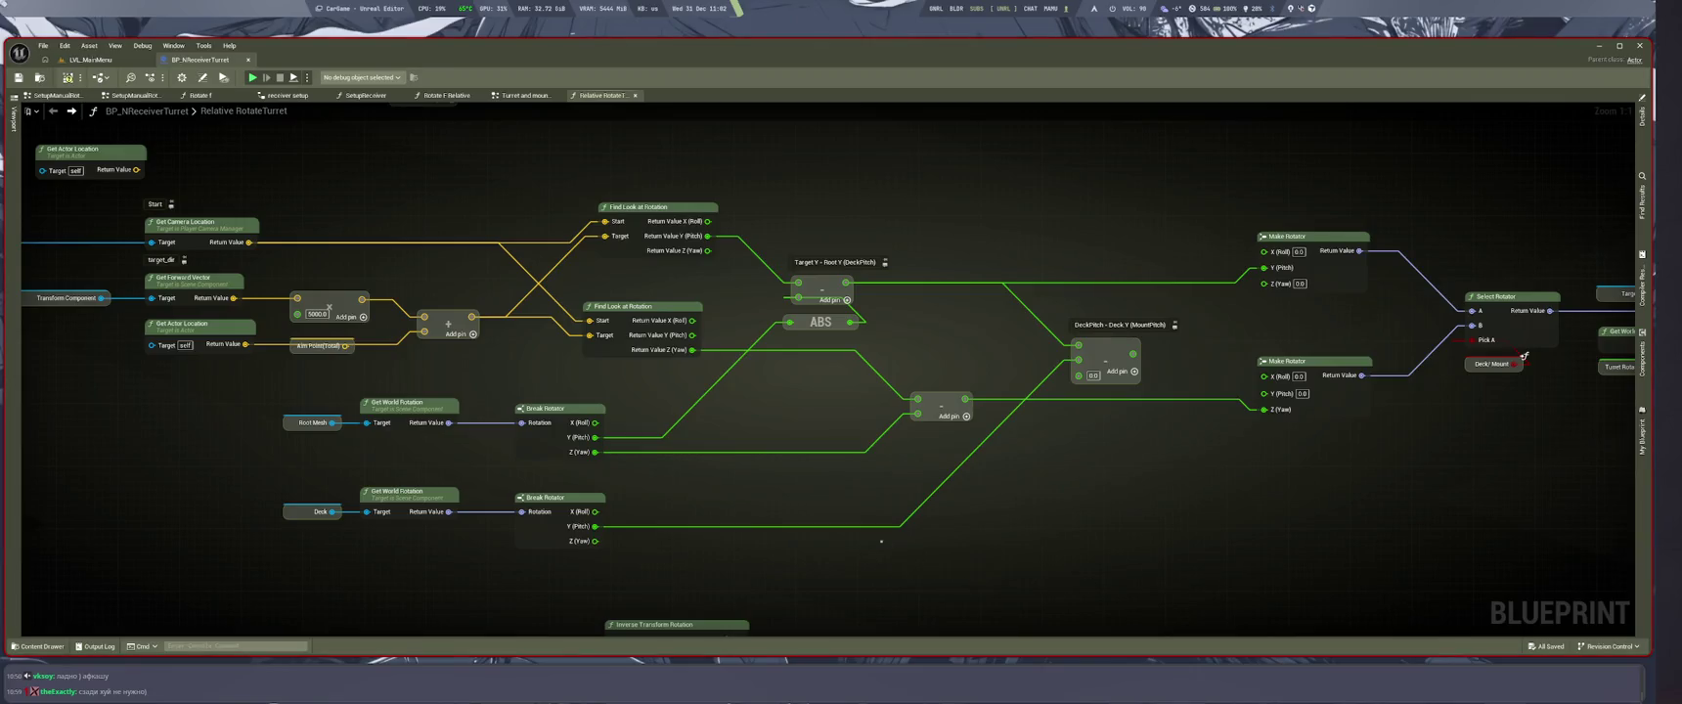
Step: Zoom the graph, then switch to the LVL_MainMenu level viewport
scroll(1331, 567, "up", 5)
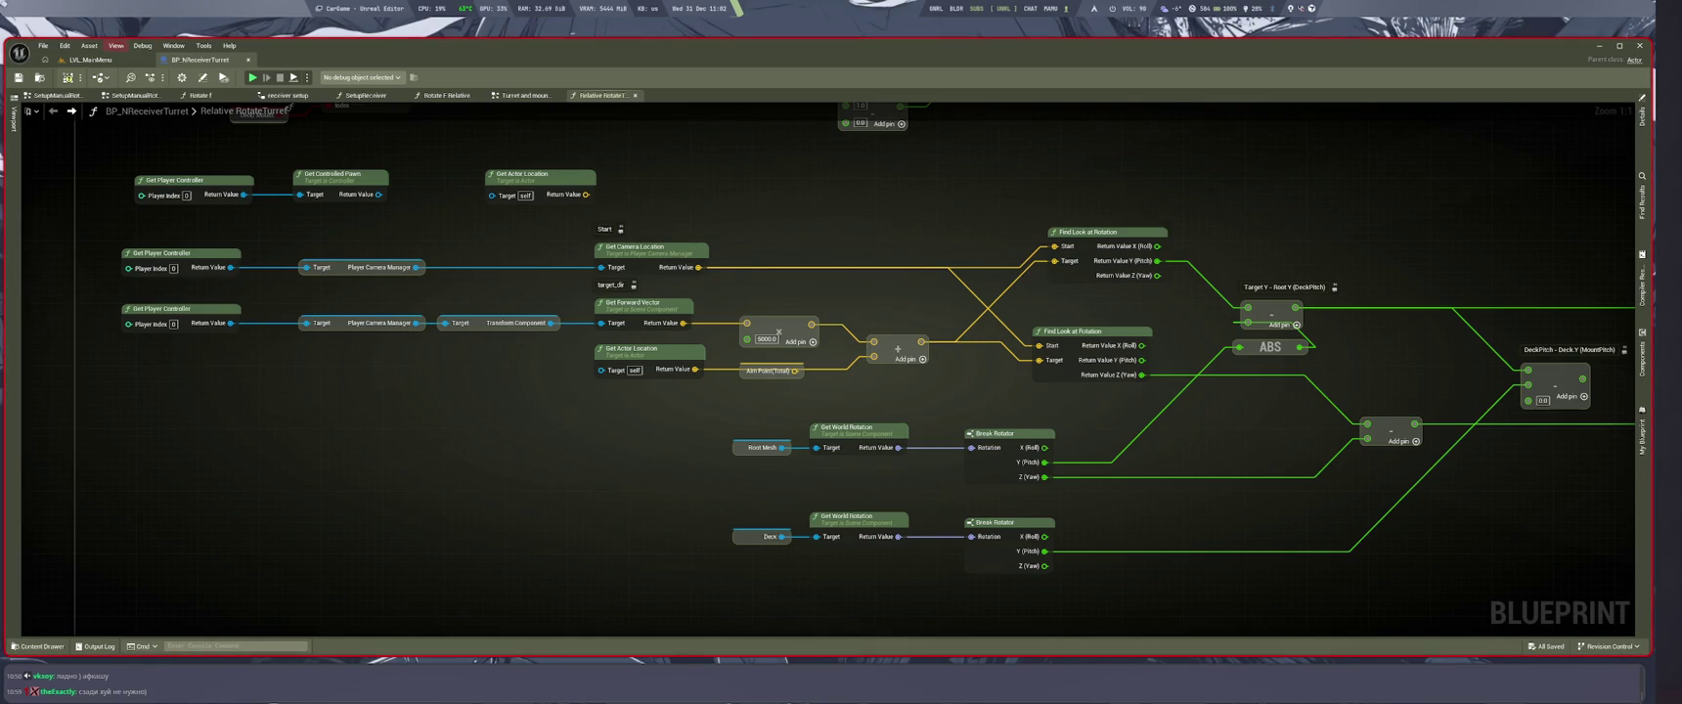
left_click(91, 60)
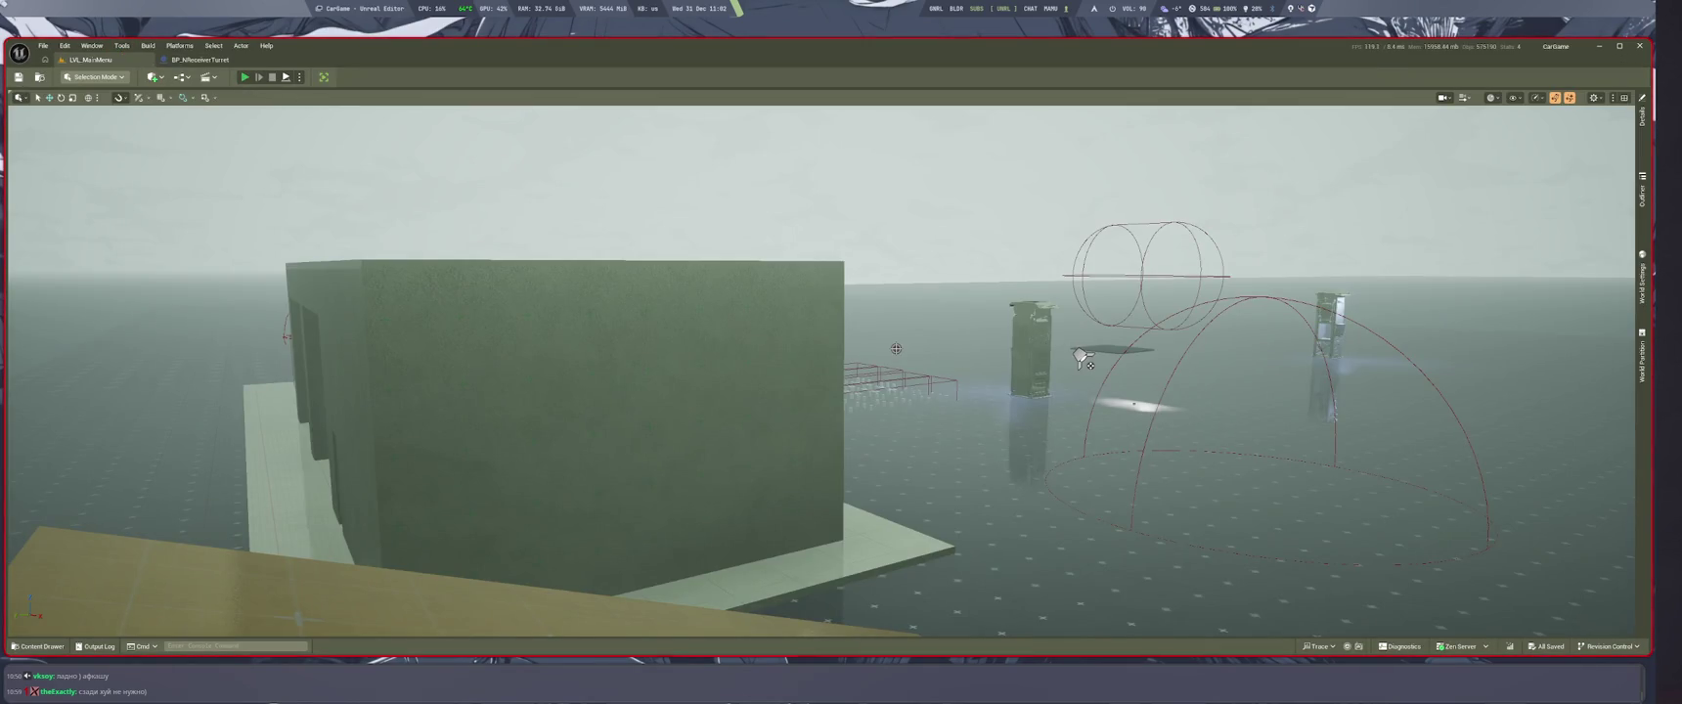
Step: Play-test and fly the debug camera up to the truck's turrets, then stop
key("alt+p")
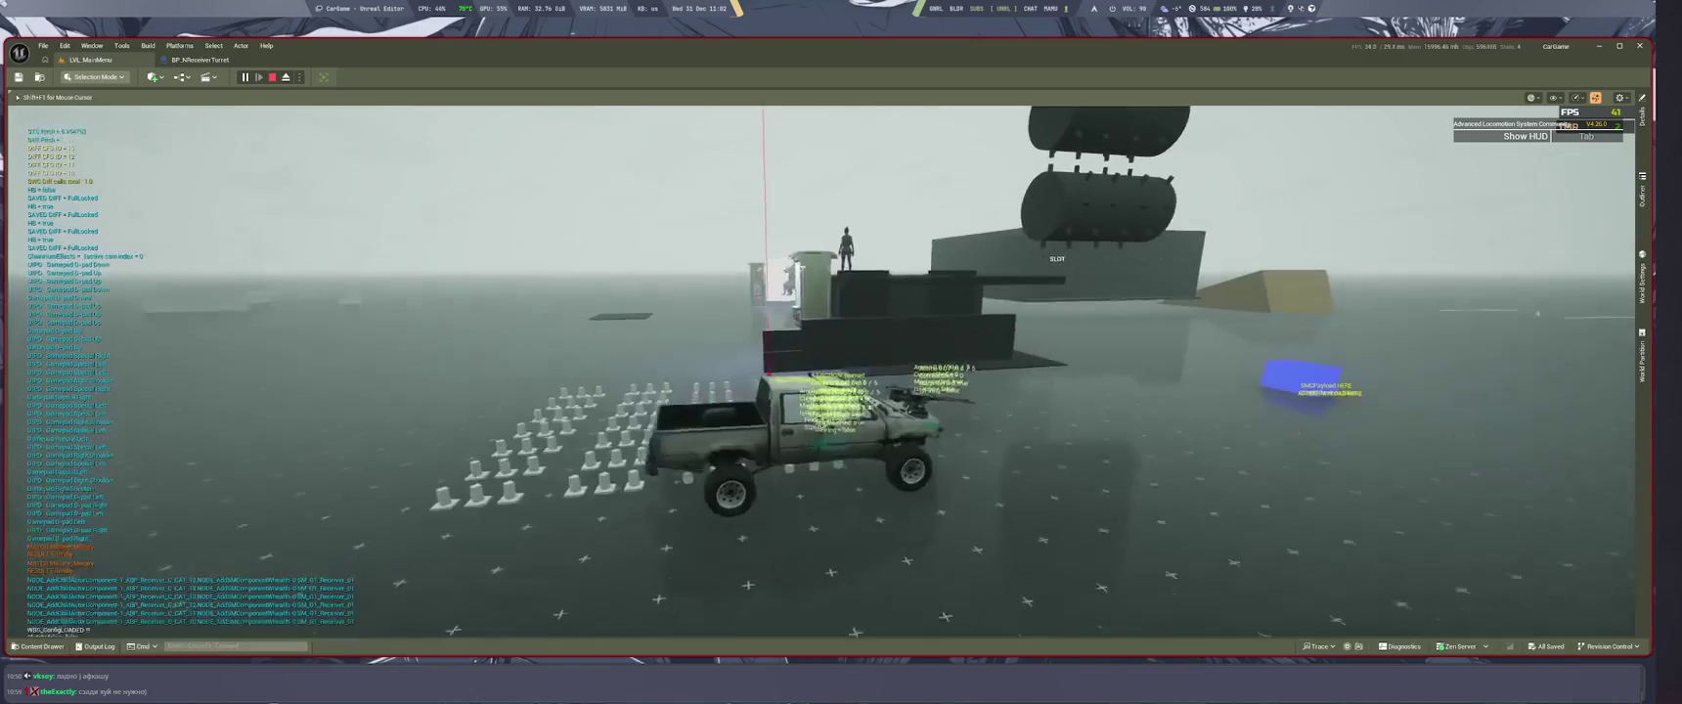
key("super+2")
key("super+4")
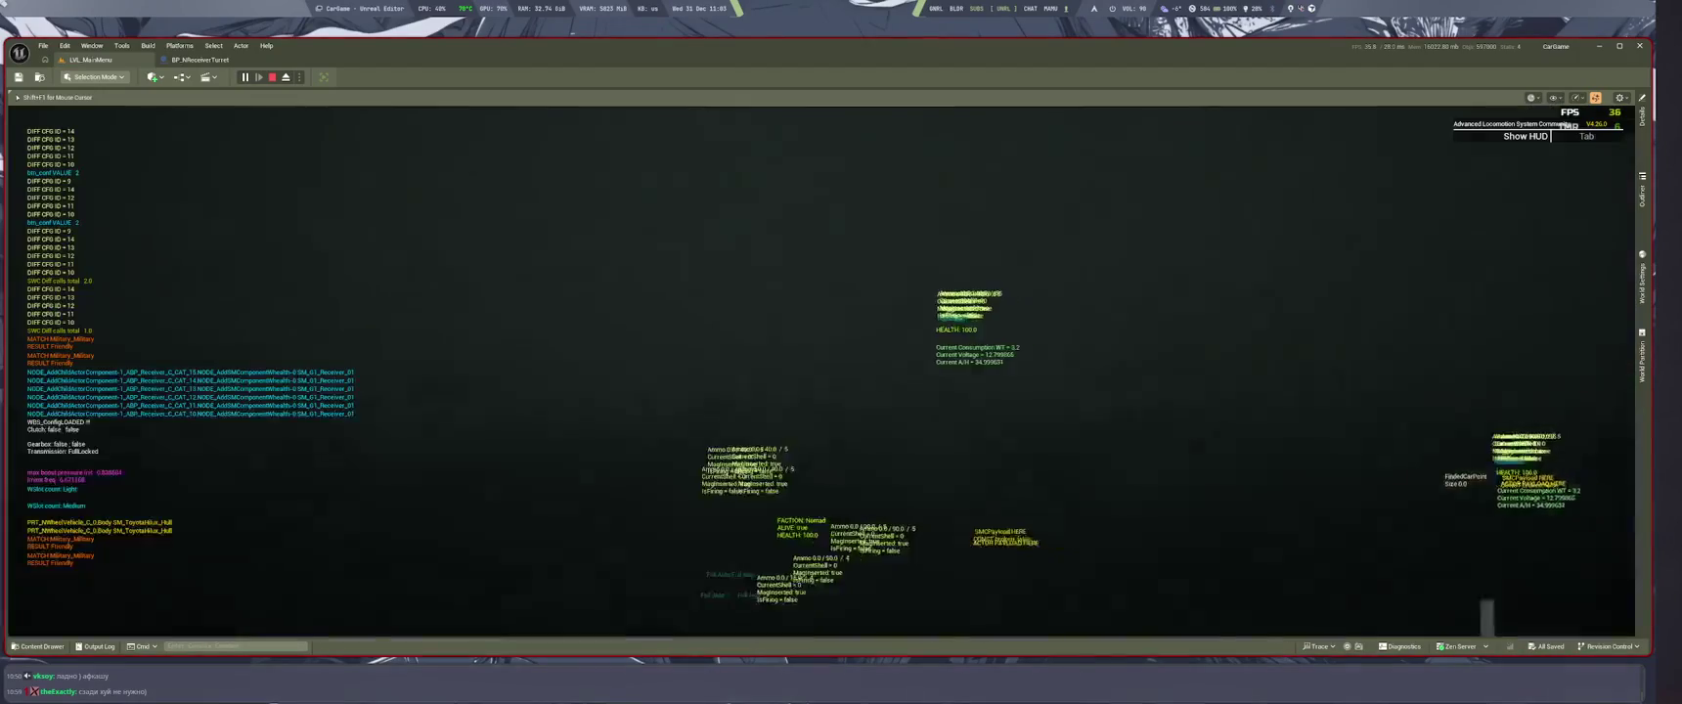
key("semicolon")
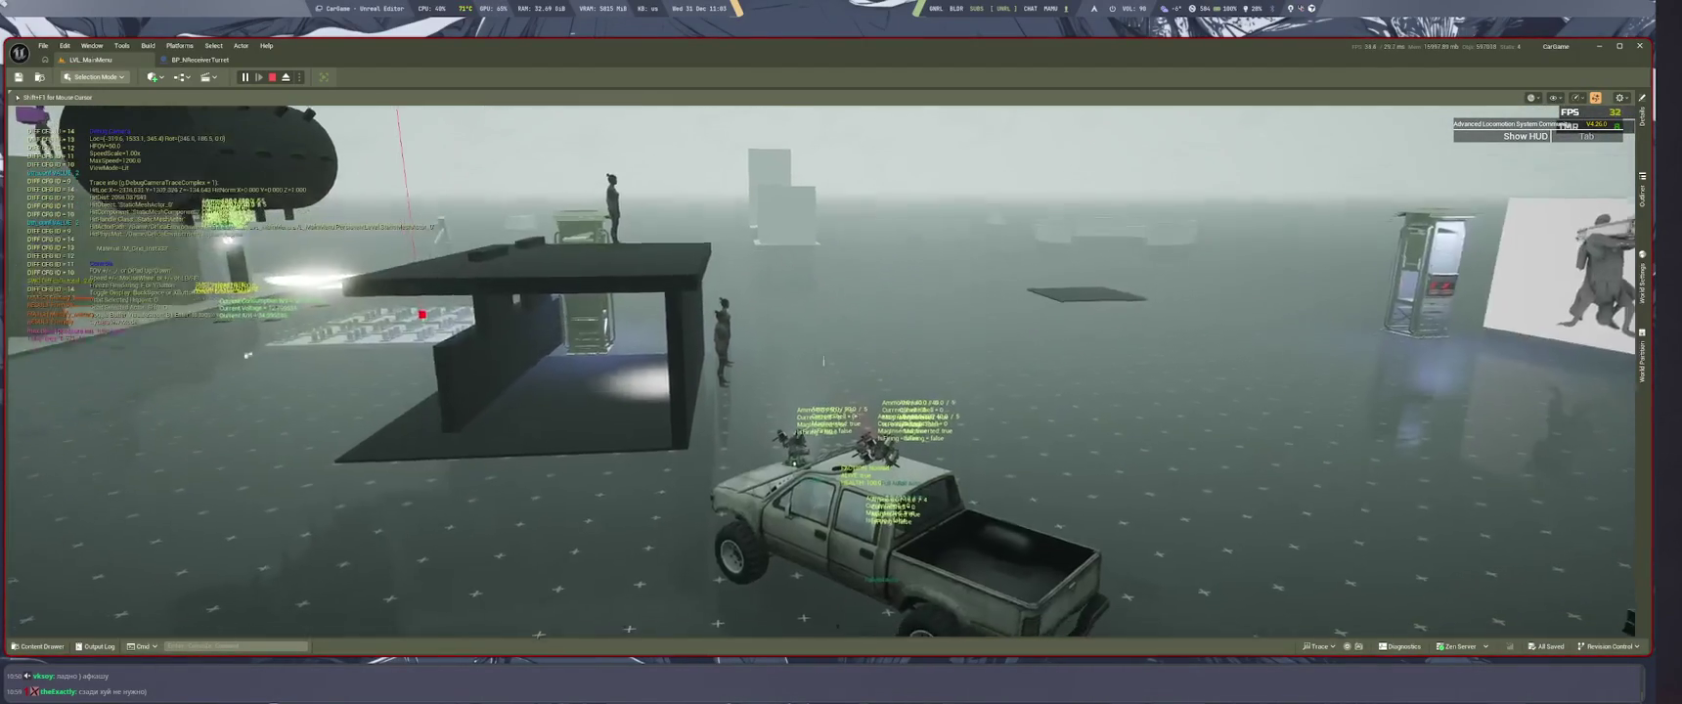
key("w")
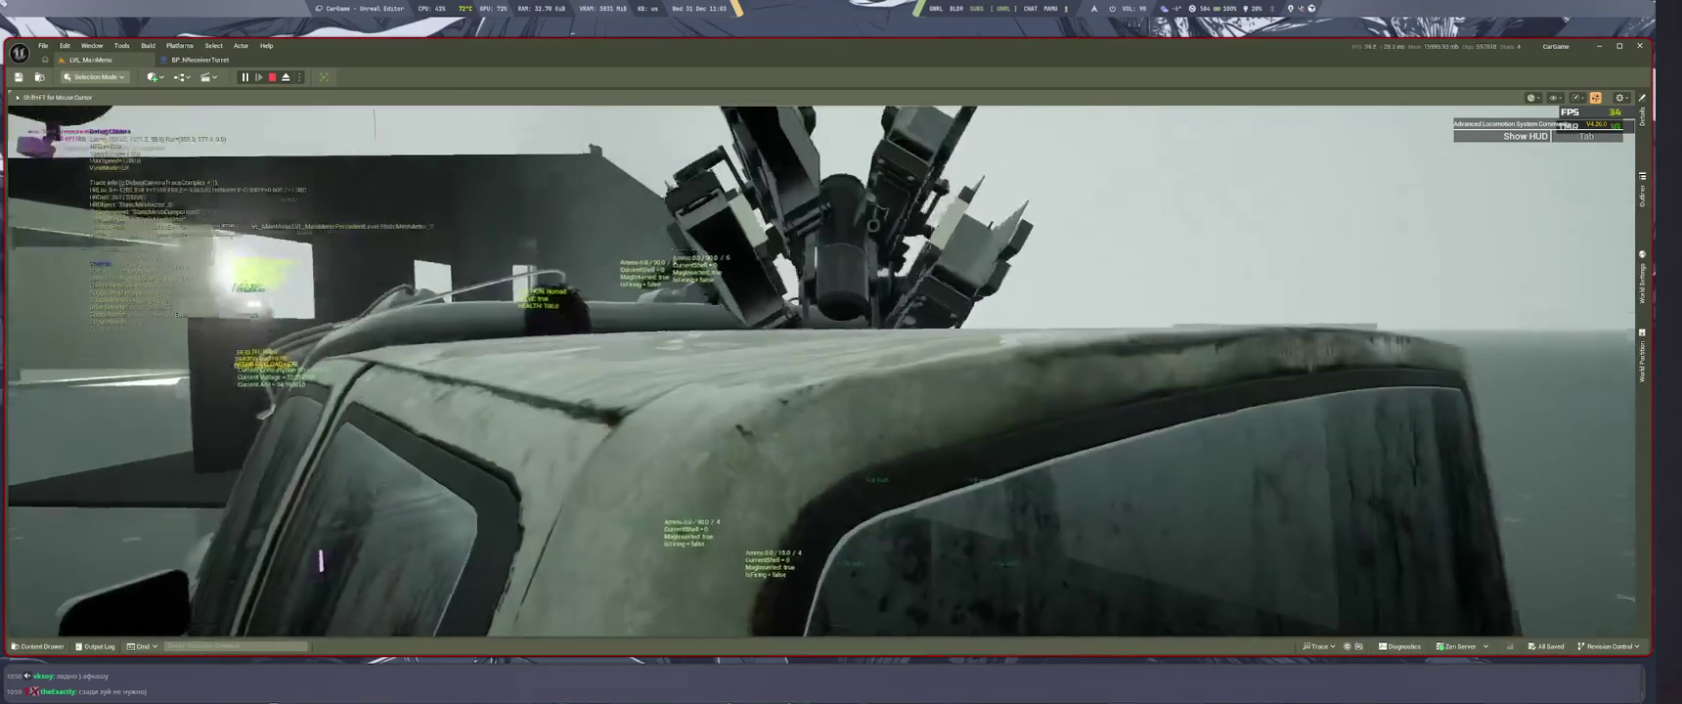
key("w")
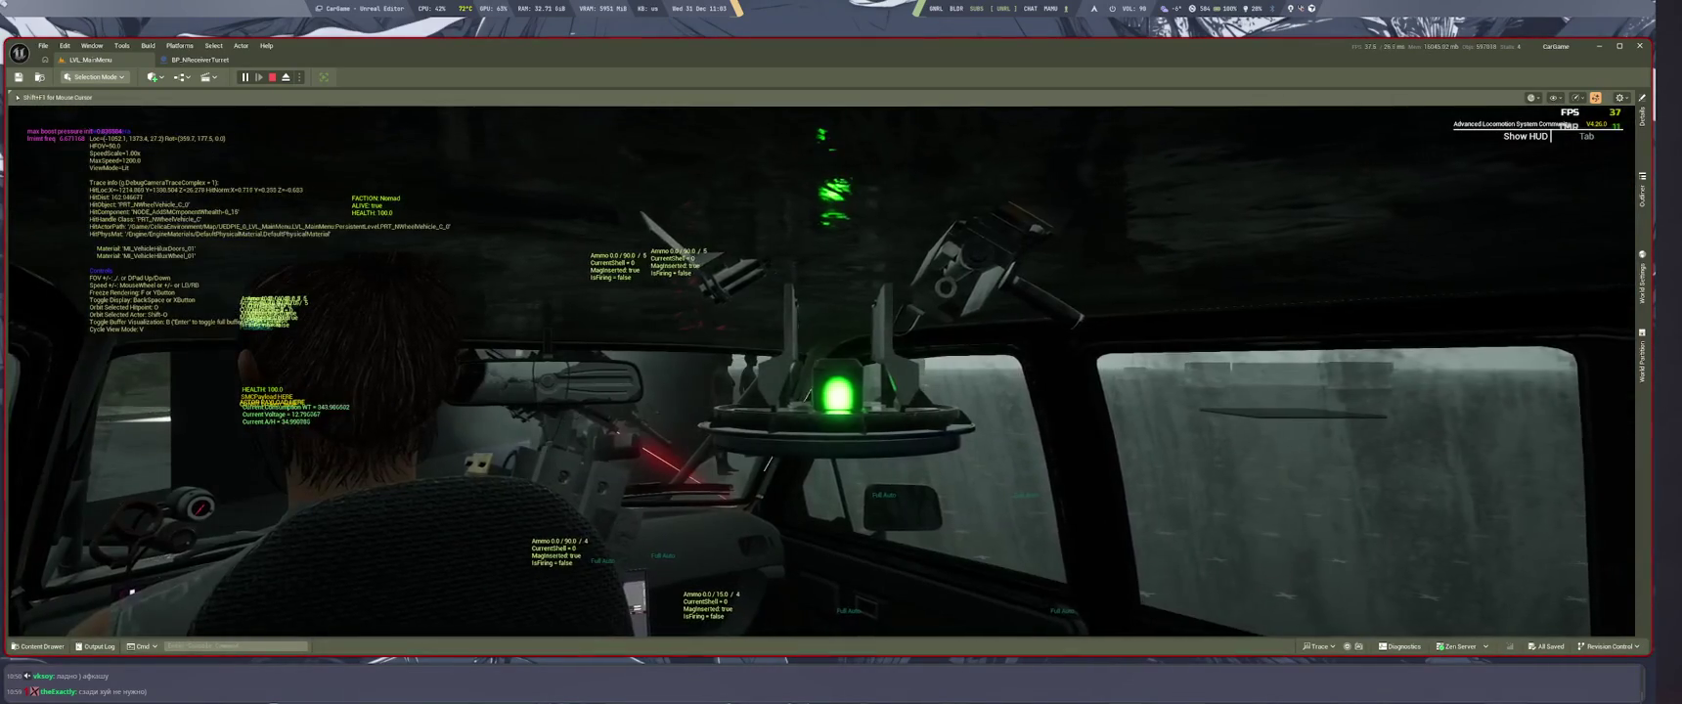
key("Escape")
Step: Return to the BP_NReceiverTurret graph and pan to the rotation nodes
left_click(201, 60)
scroll(952, 461, "up", 3)
mouse_move(952, 461)
left_mouse_down()
mouse_move(796, 477)
mouse_move(1043, 535)
left_mouse_up()
scroll(944, 450, "down", 2)
mouse_move(944, 450)
left_mouse_down()
mouse_move(1009, 487)
mouse_move(972, 556)
left_mouse_up()
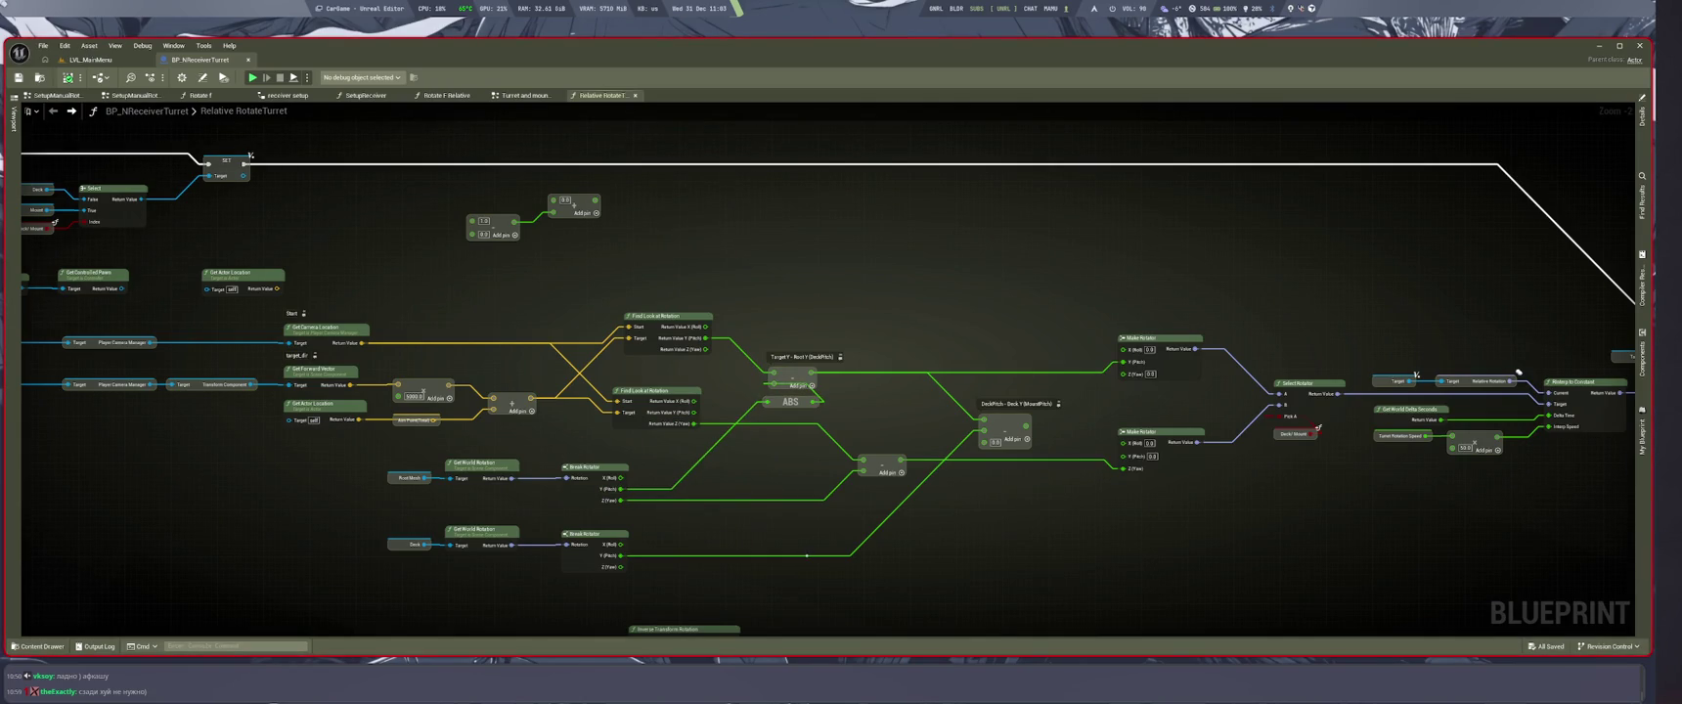
Step: Go to the LVL_MainMenu viewport and start Play In Editor
left_click(90, 59)
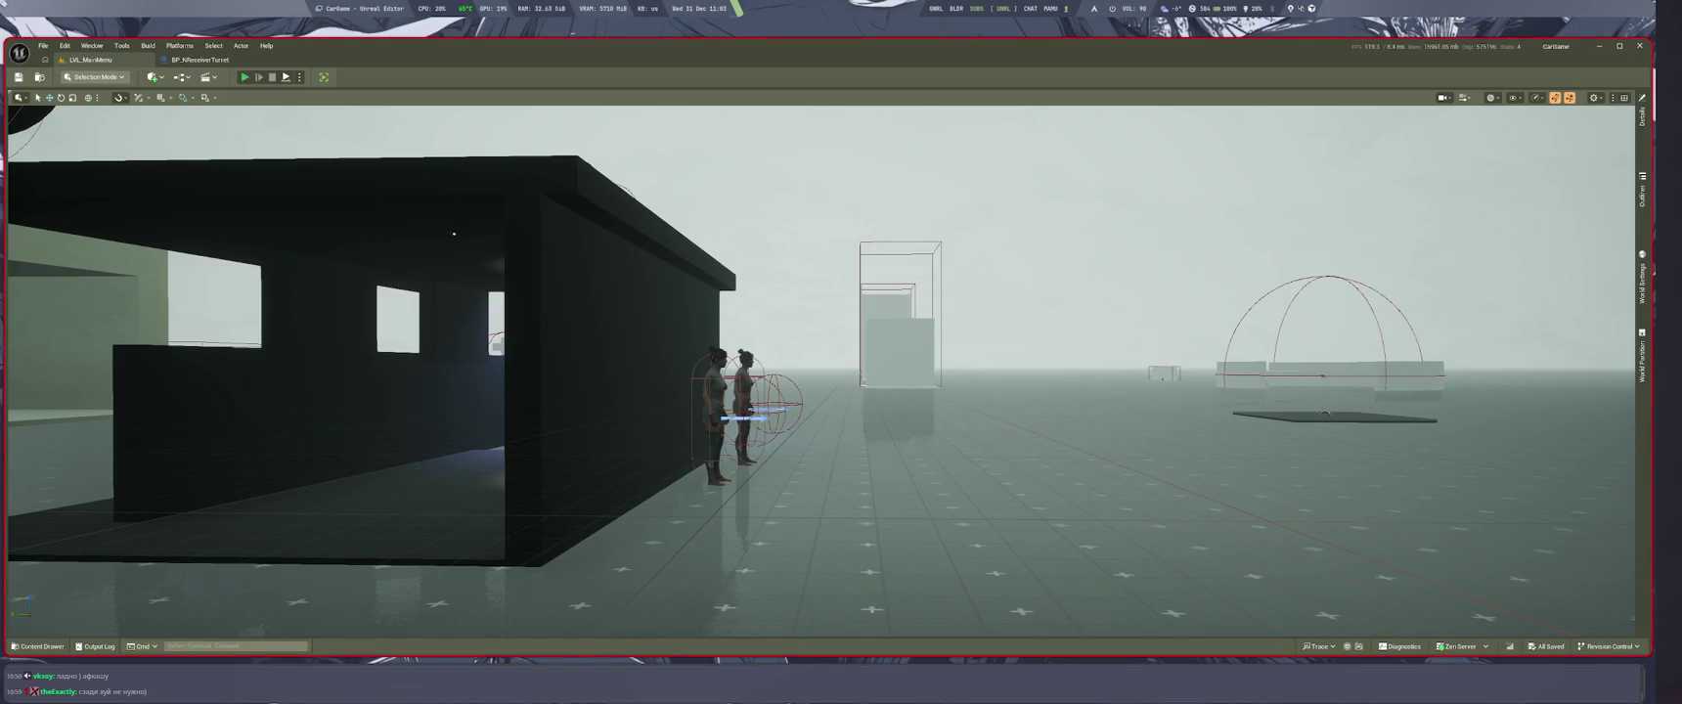
key("alt+p")
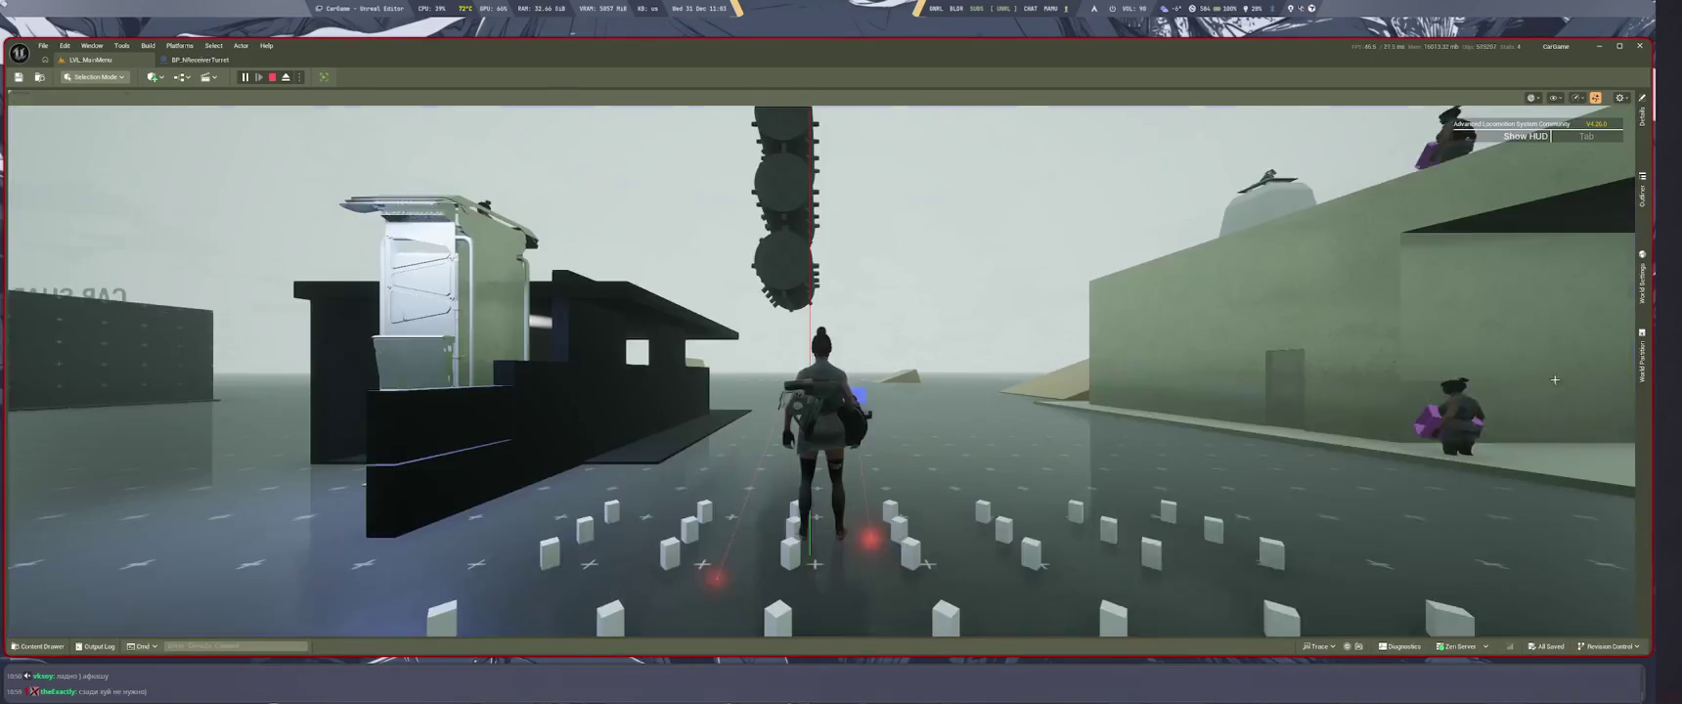
Step: Drive the turret truck through a long test session, then stop and return to the turret blueprint
left_click(1555, 379)
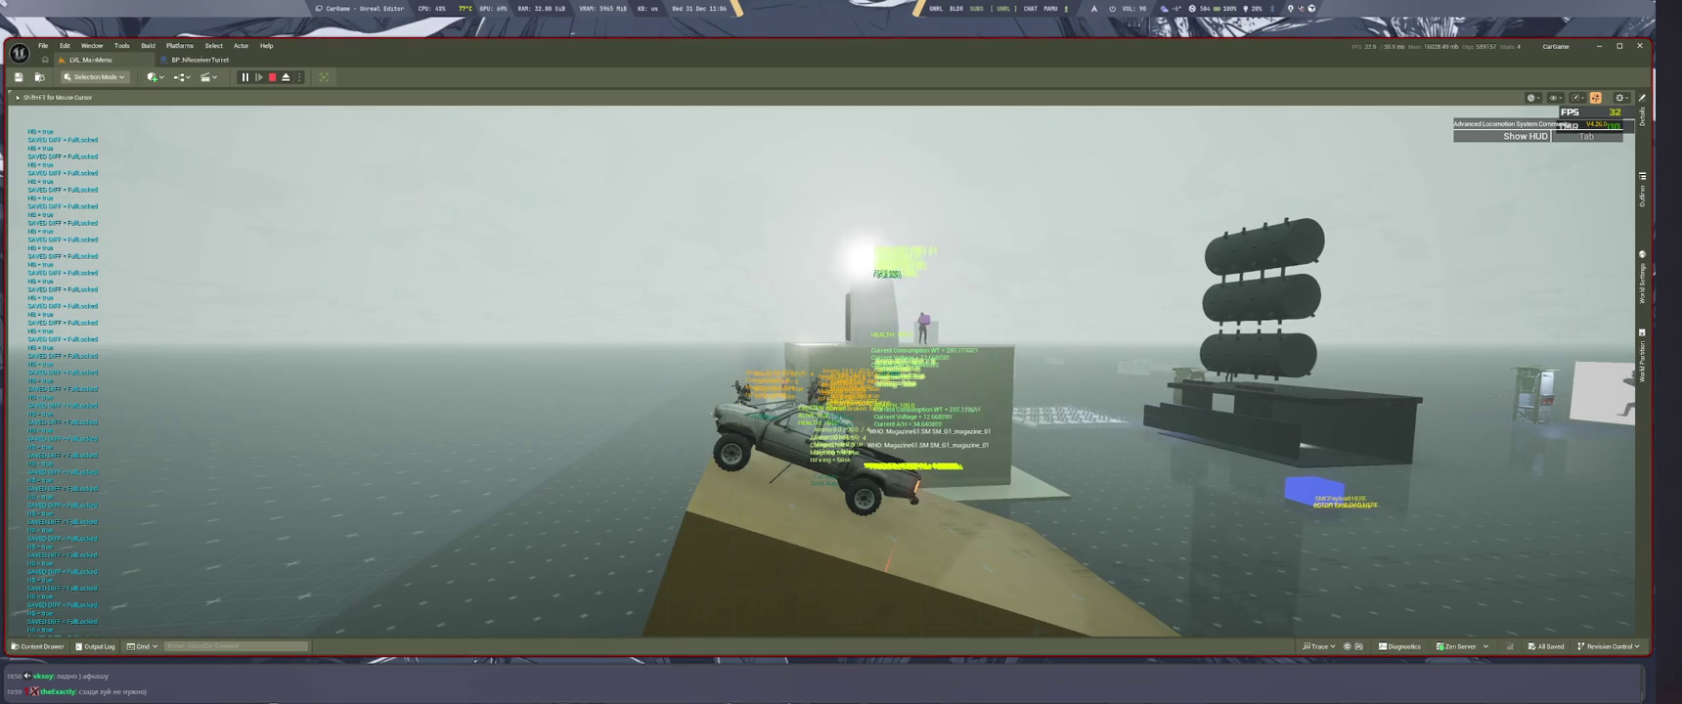
key("XF86AudioLowerVolume")
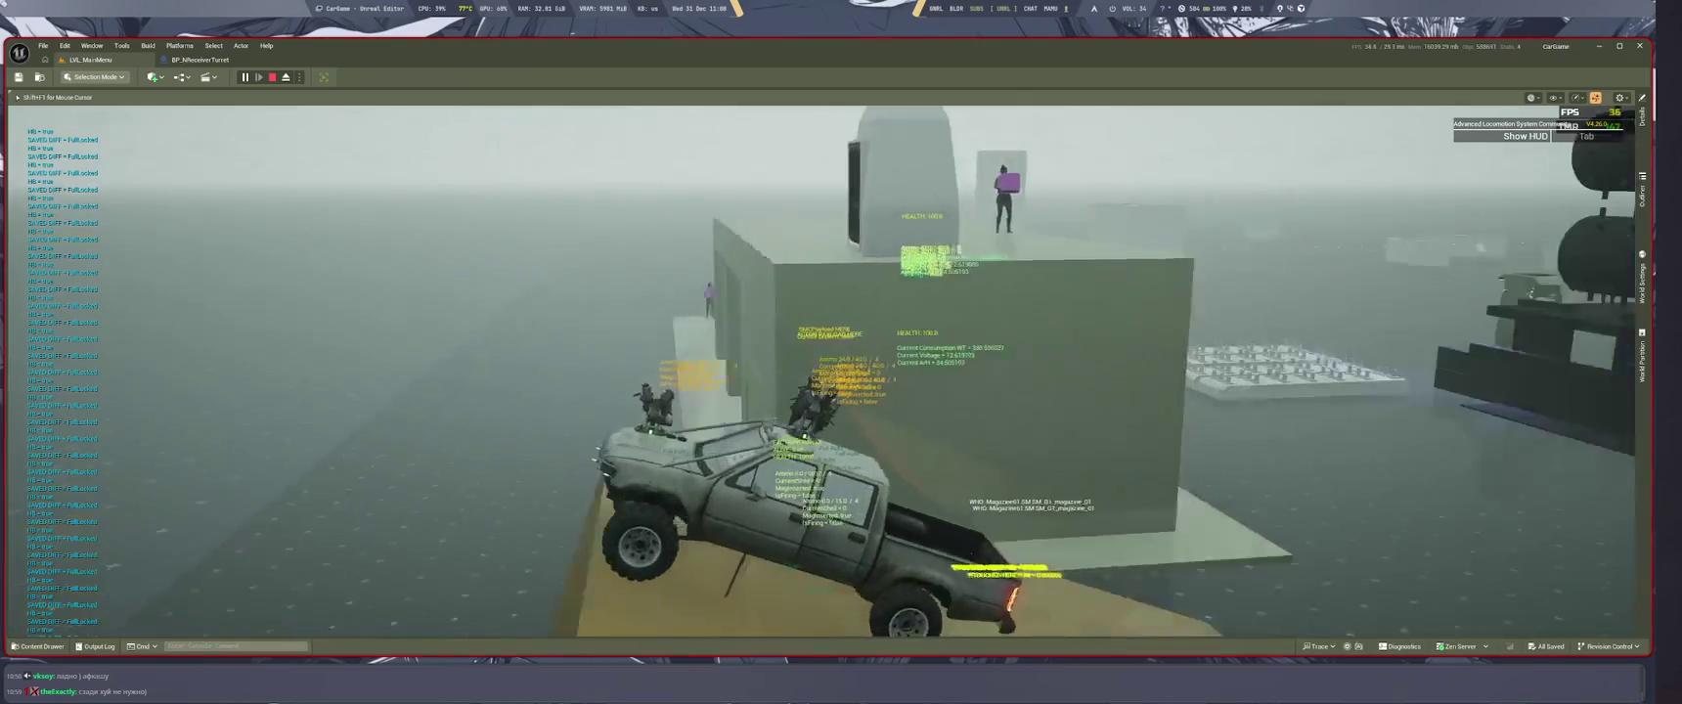
key("Escape")
key("ctrl+Tab")
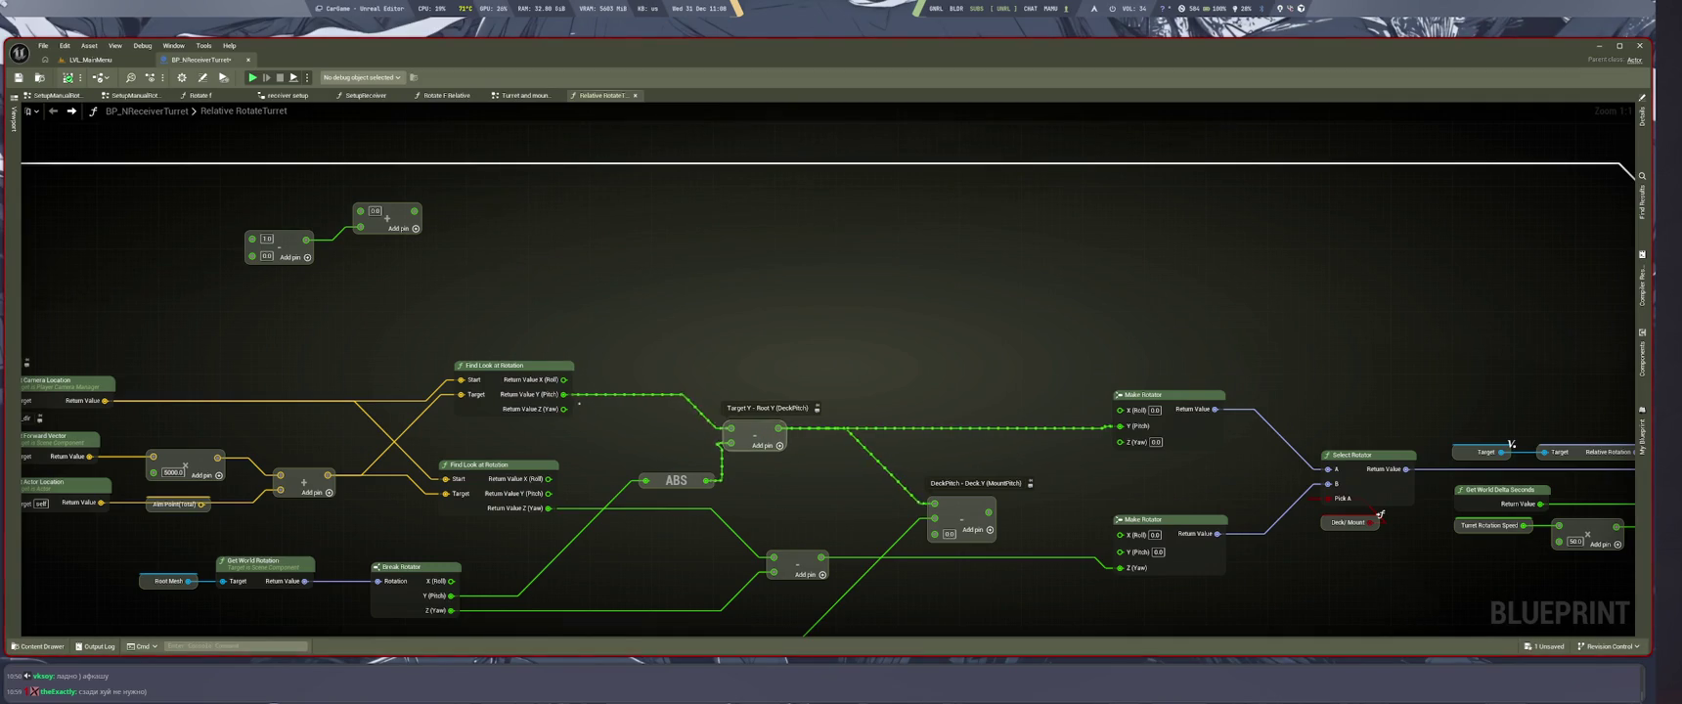
Step: Route the pitch wire into Make Rotator's Y input, then start a fresh play session from the level
mouse_move(563, 394)
left_mouse_down()
mouse_move(1168, 432)
mouse_move(1122, 426)
left_mouse_up()
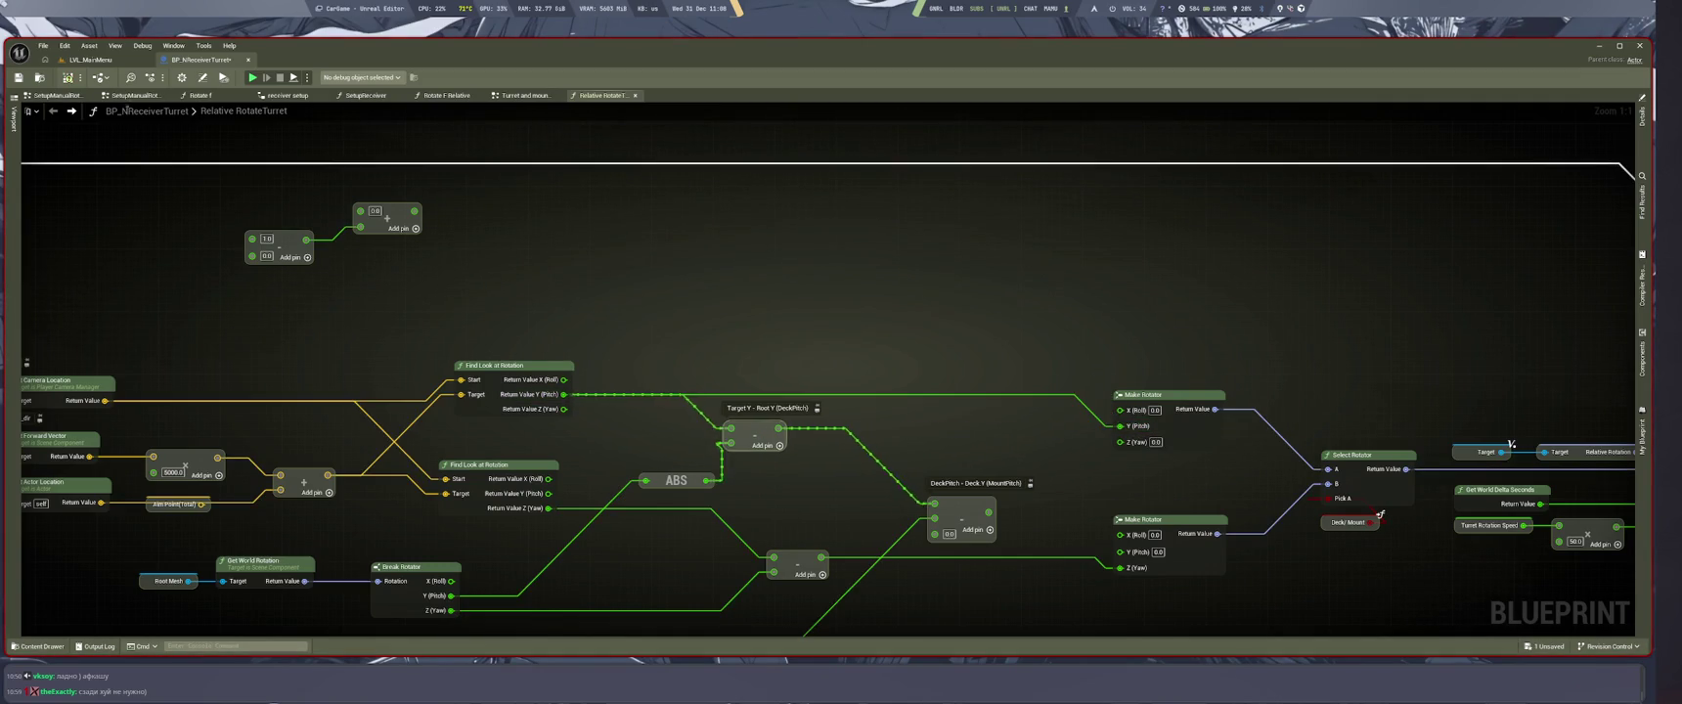
key("ctrl+Tab")
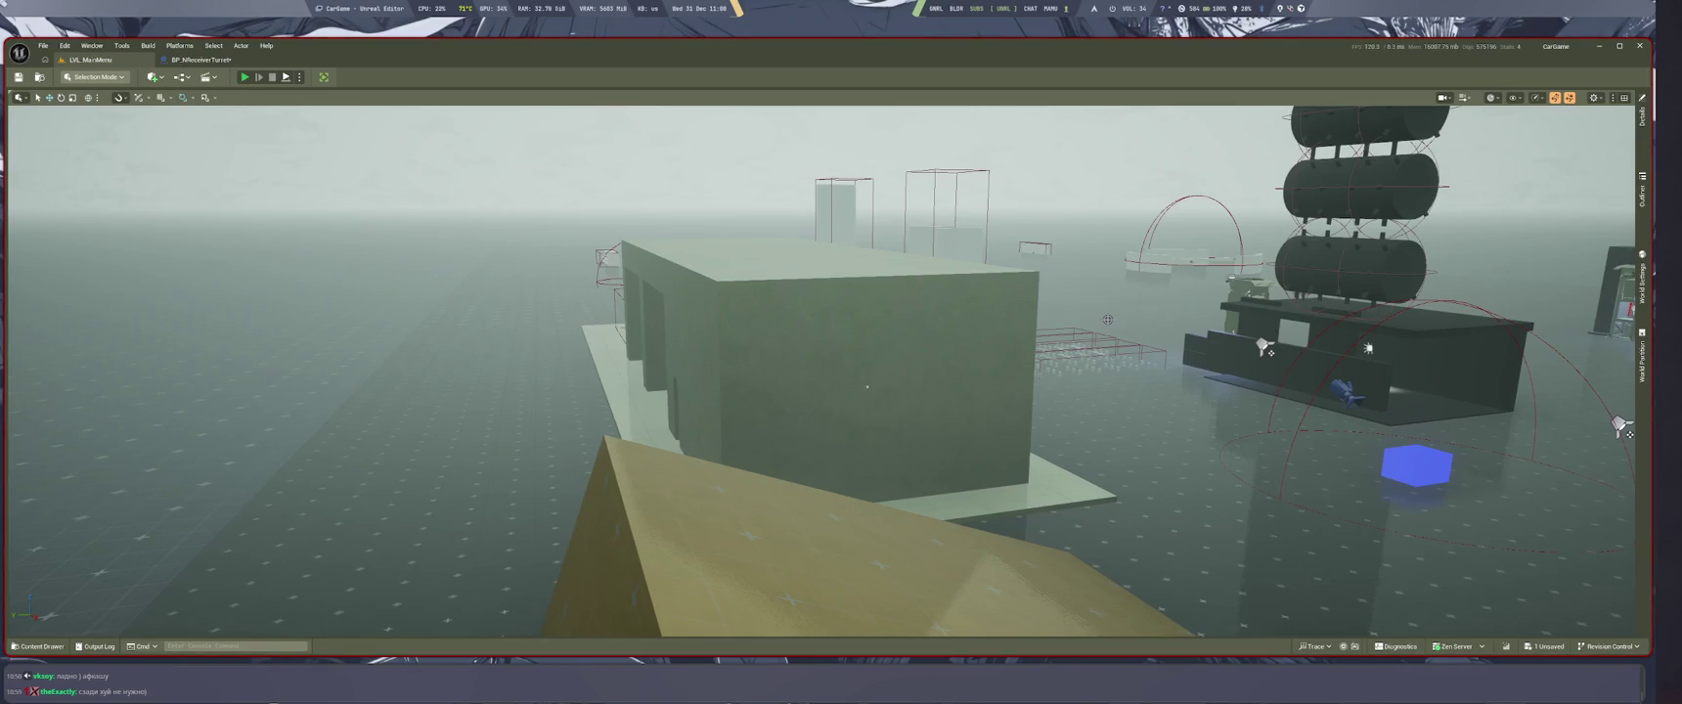
key("alt+p")
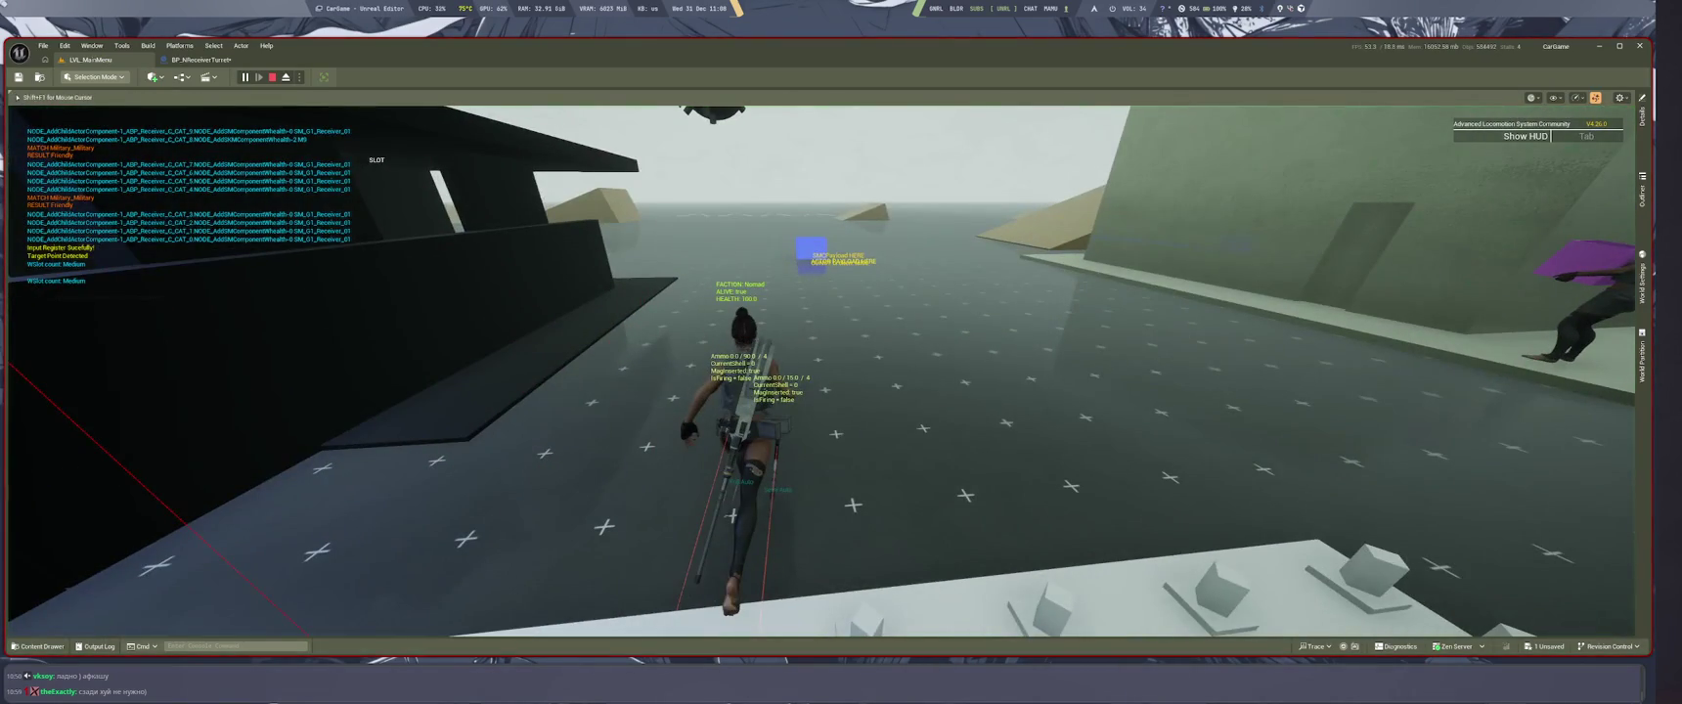
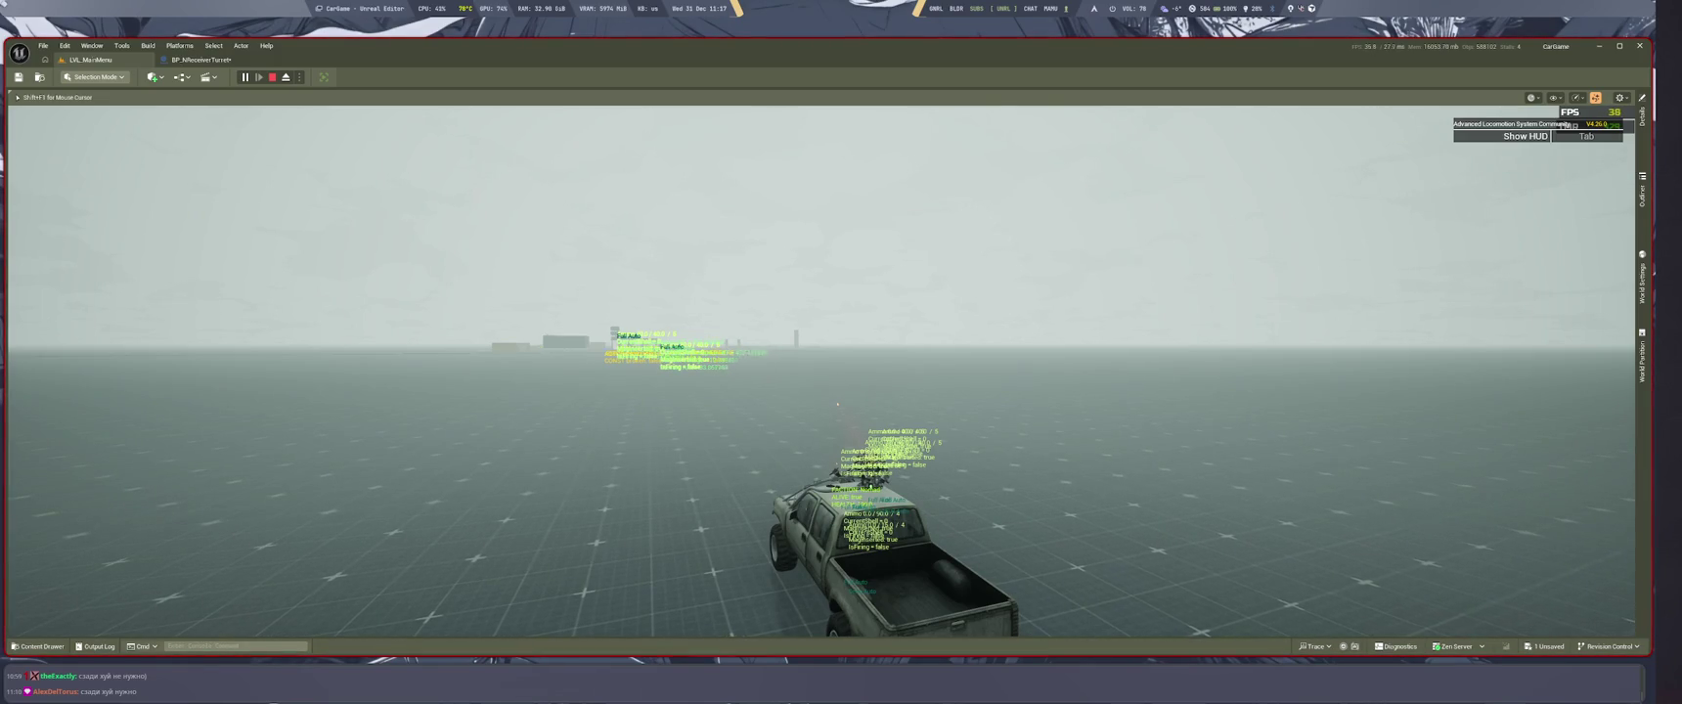
Step: Turn up the system volume while the play session runs
key("XF86AudioRaiseVolume")
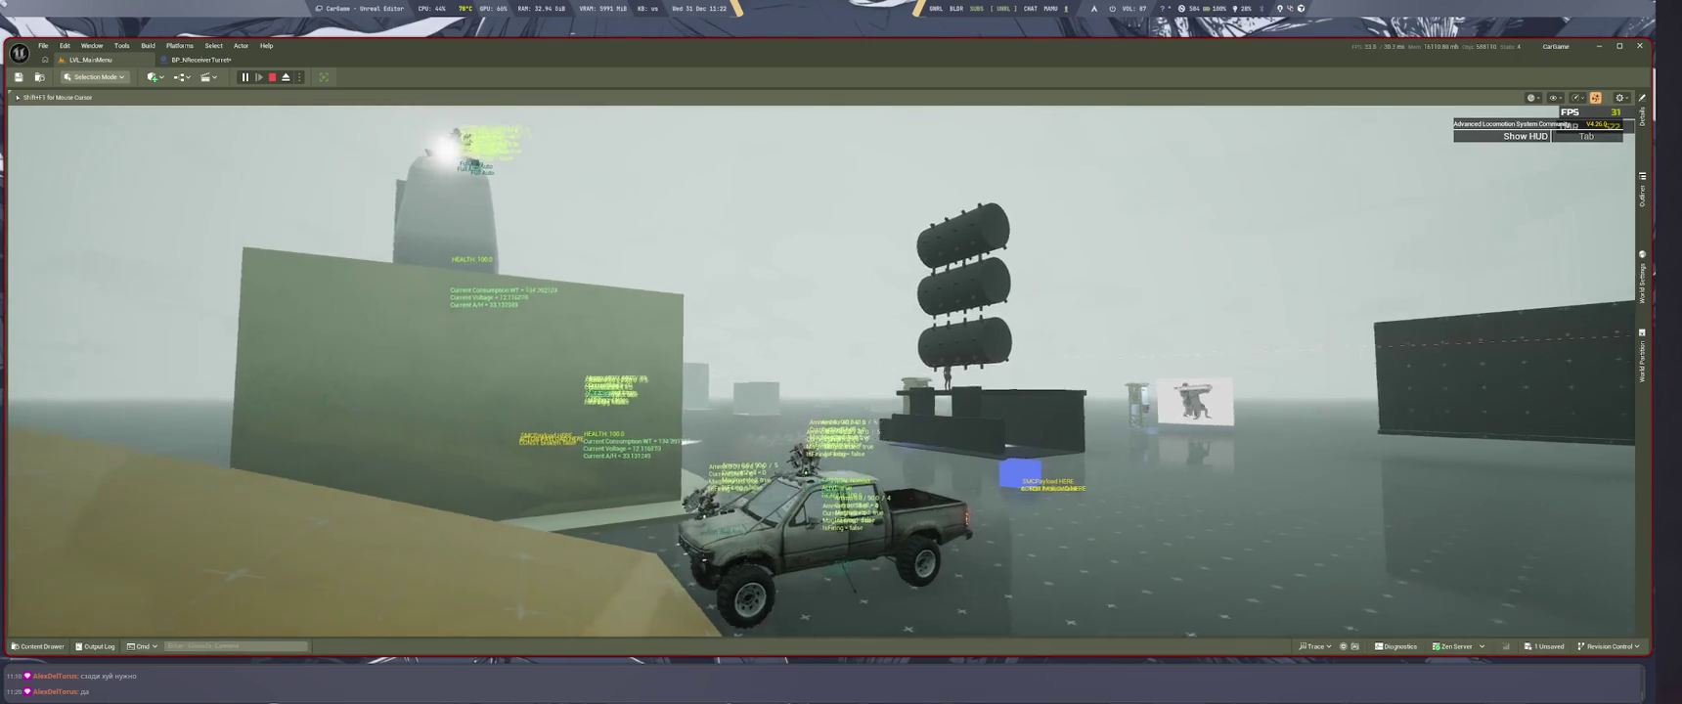
Step: Drive the truck up the sand ramp, along the wall and past the booth toward the buildings
key("w")
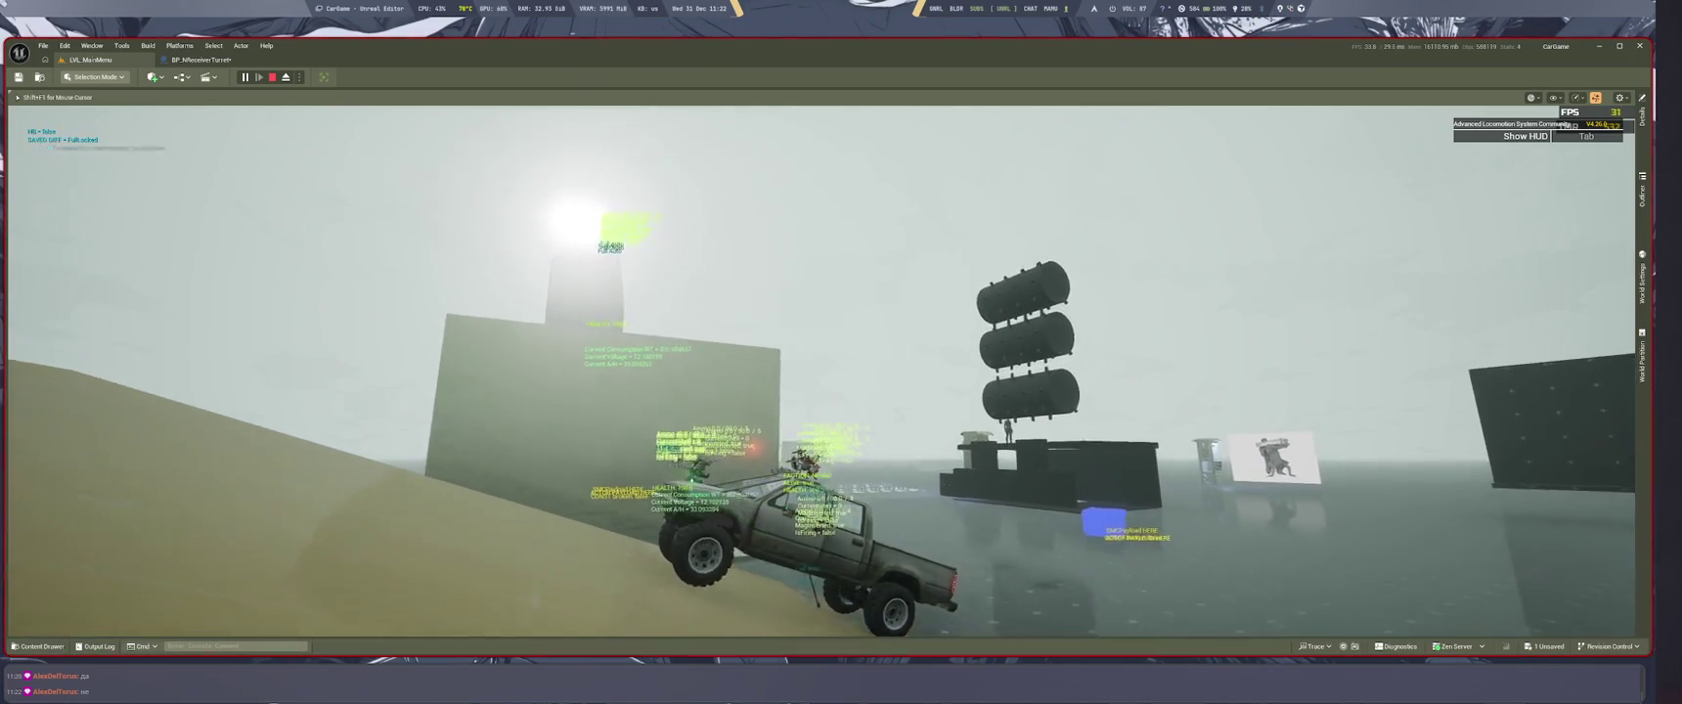
key("w")
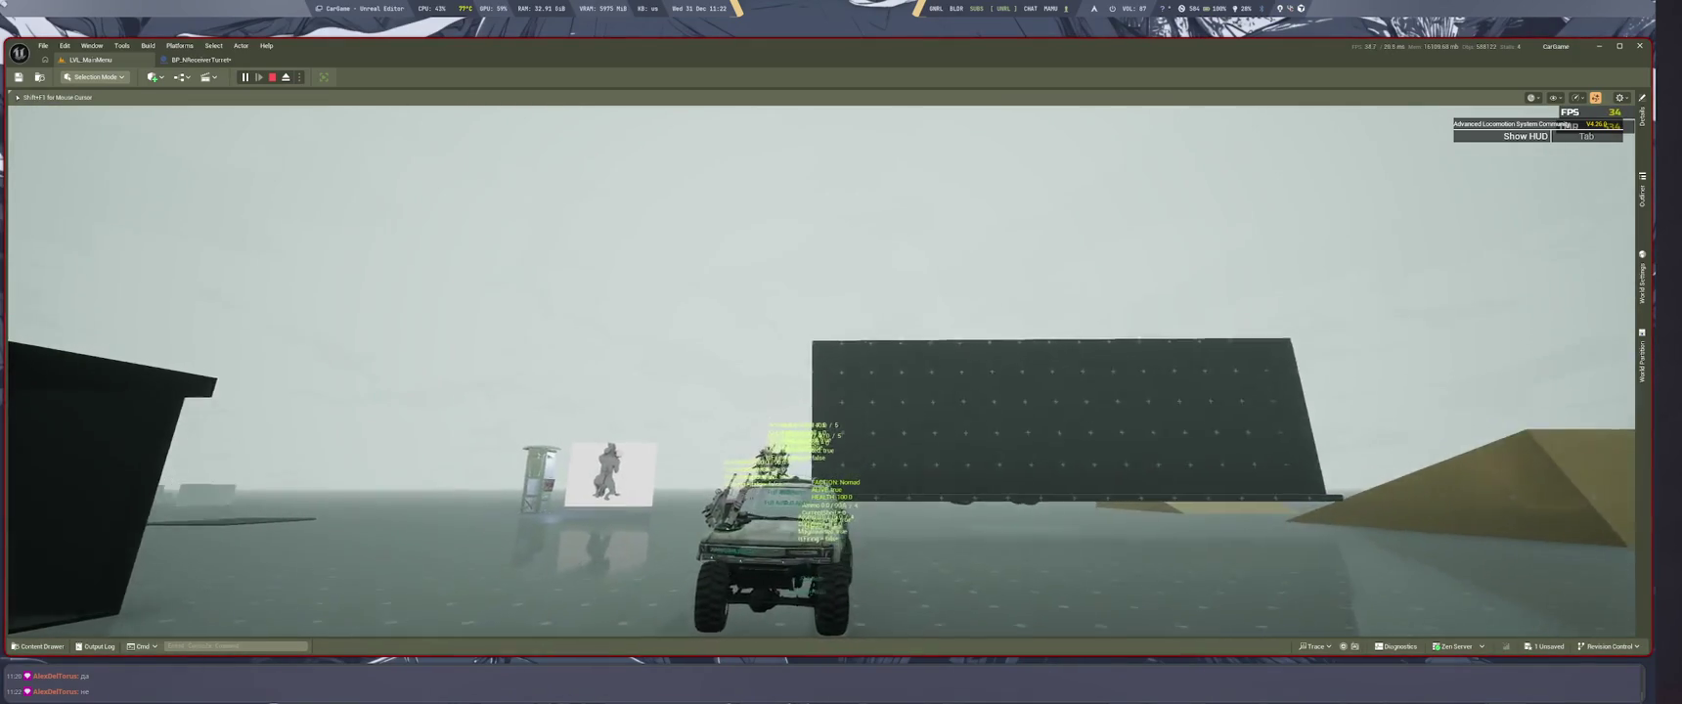
key("w")
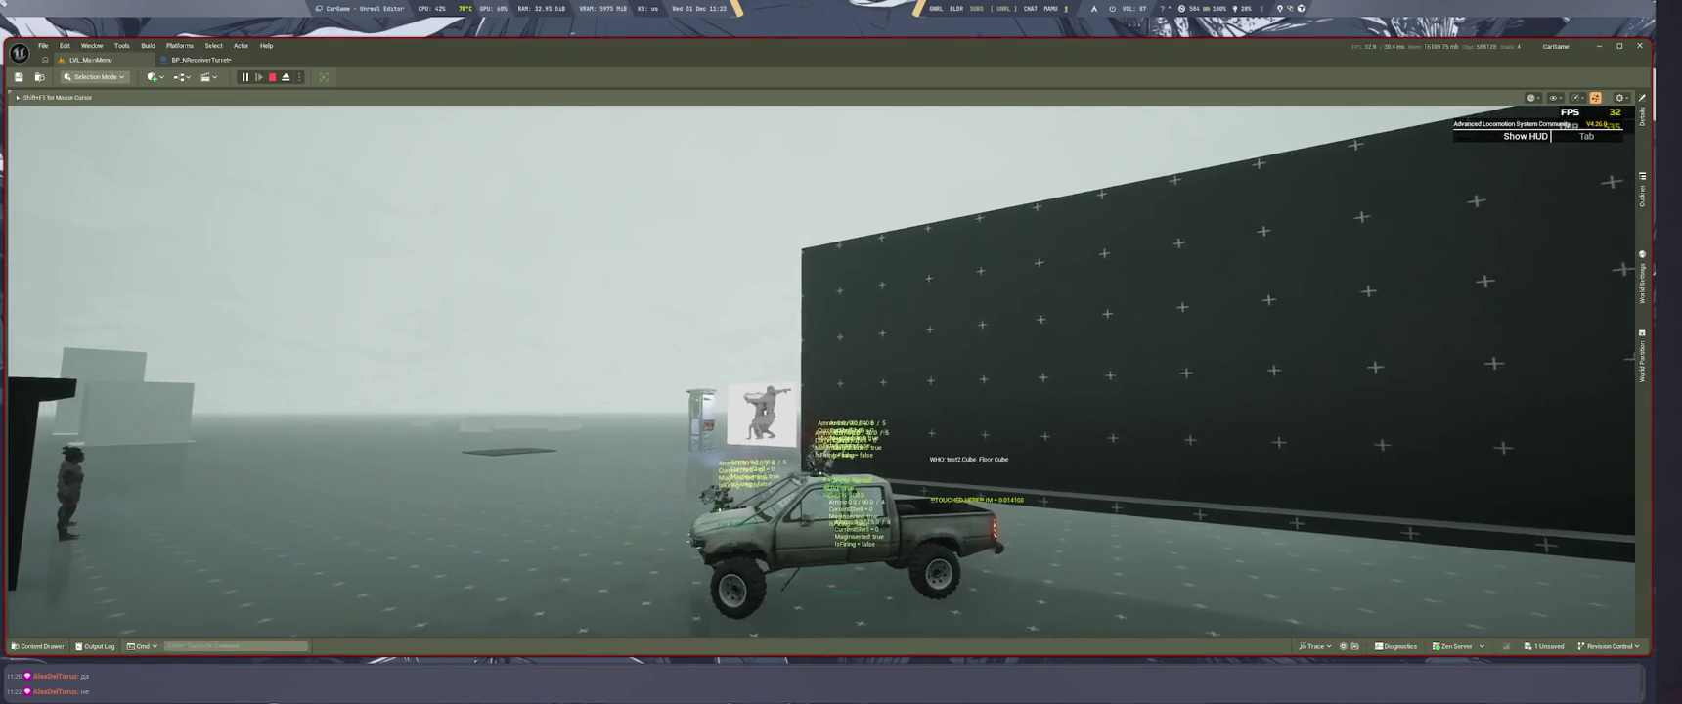
key("w")
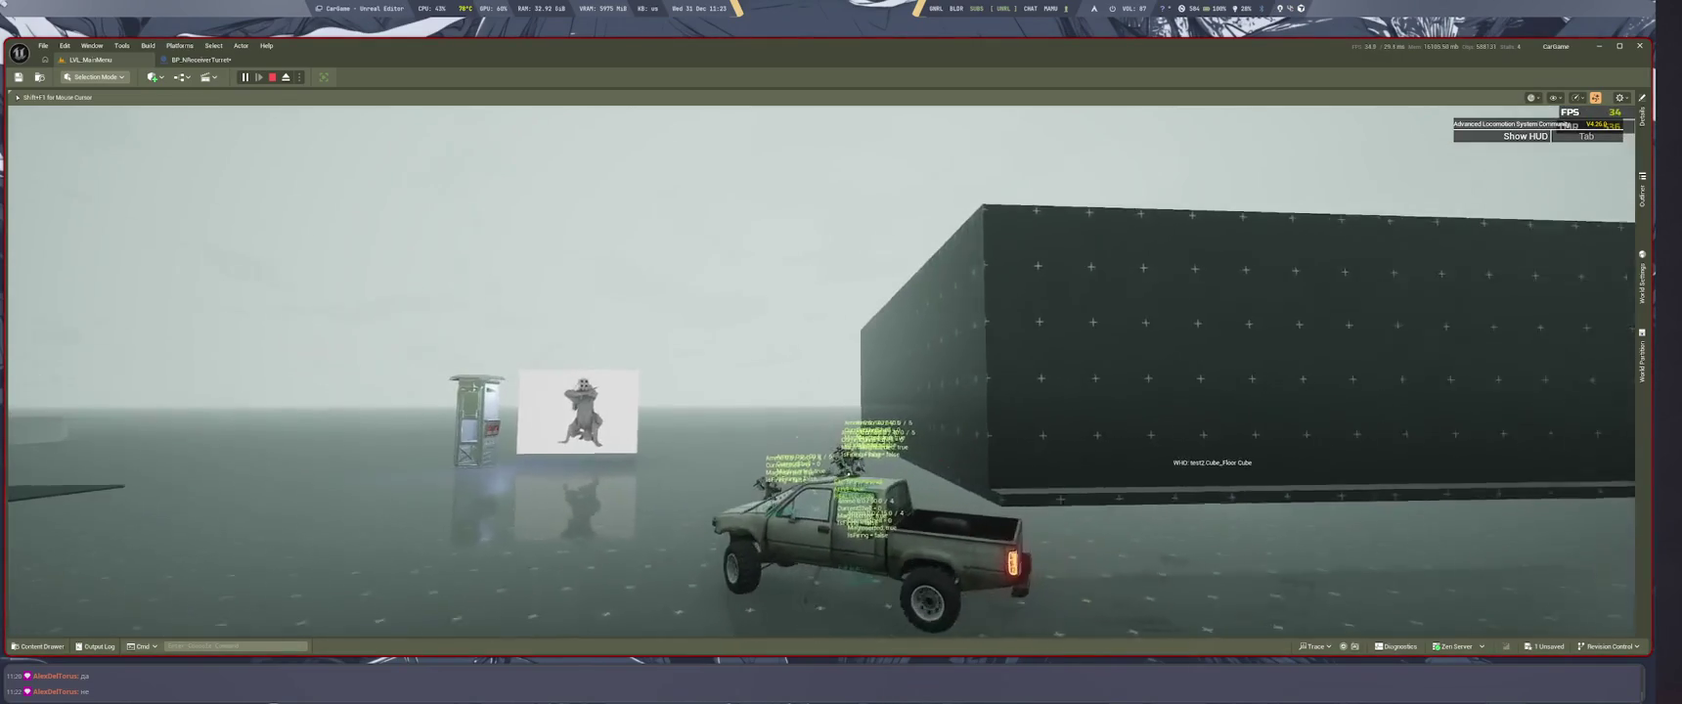
key("w")
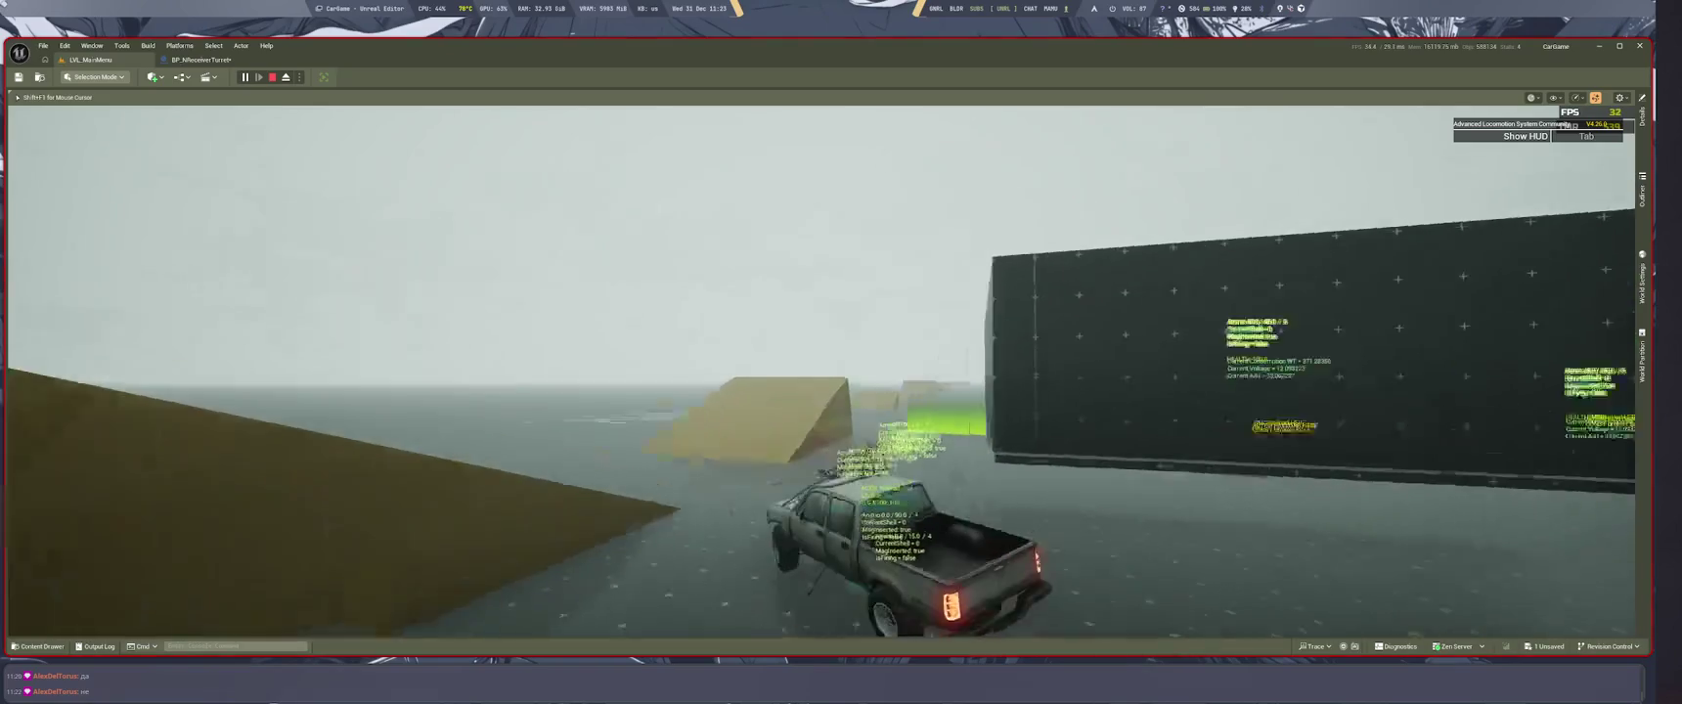
key("w")
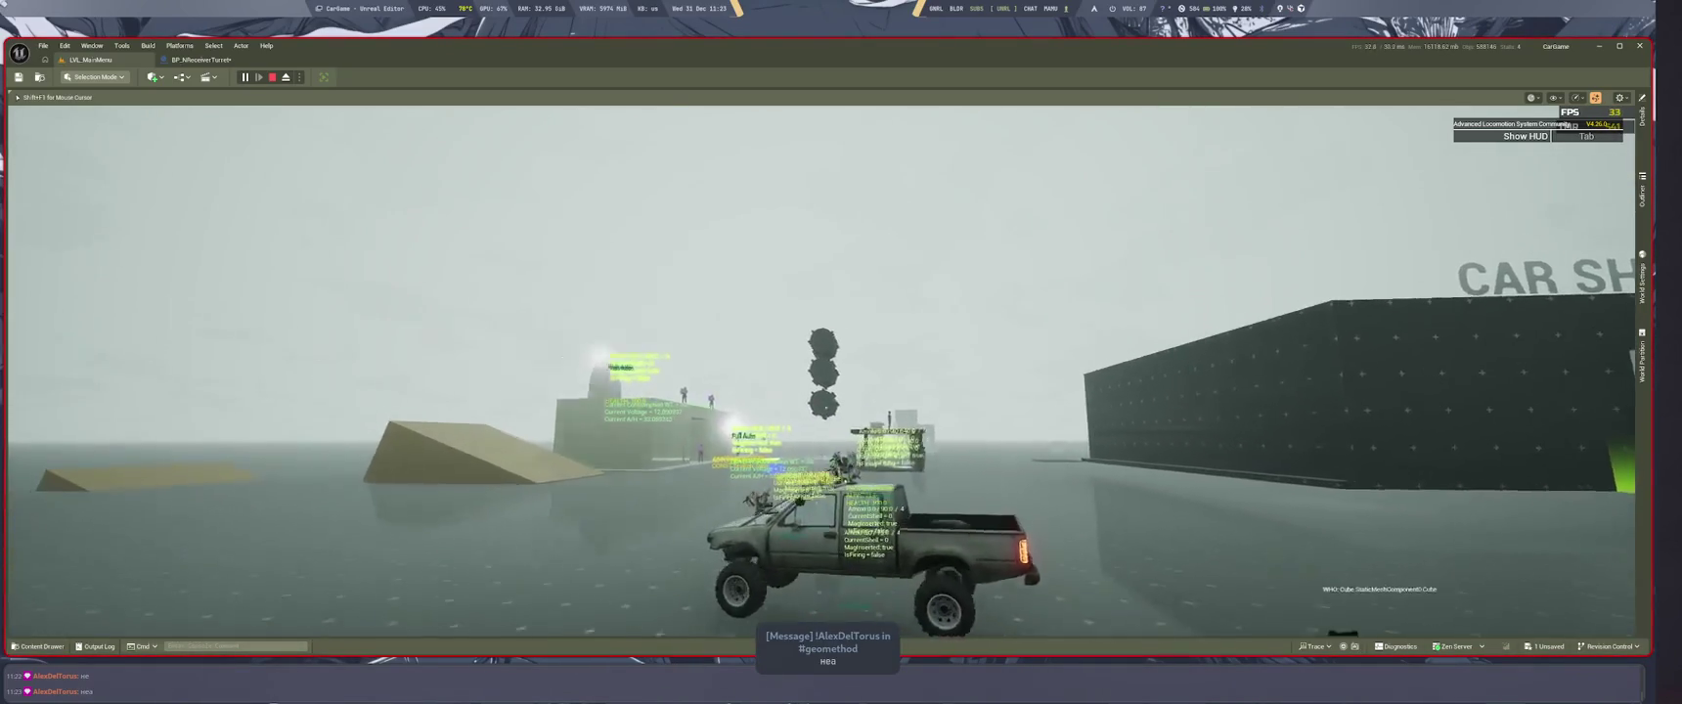
key("w")
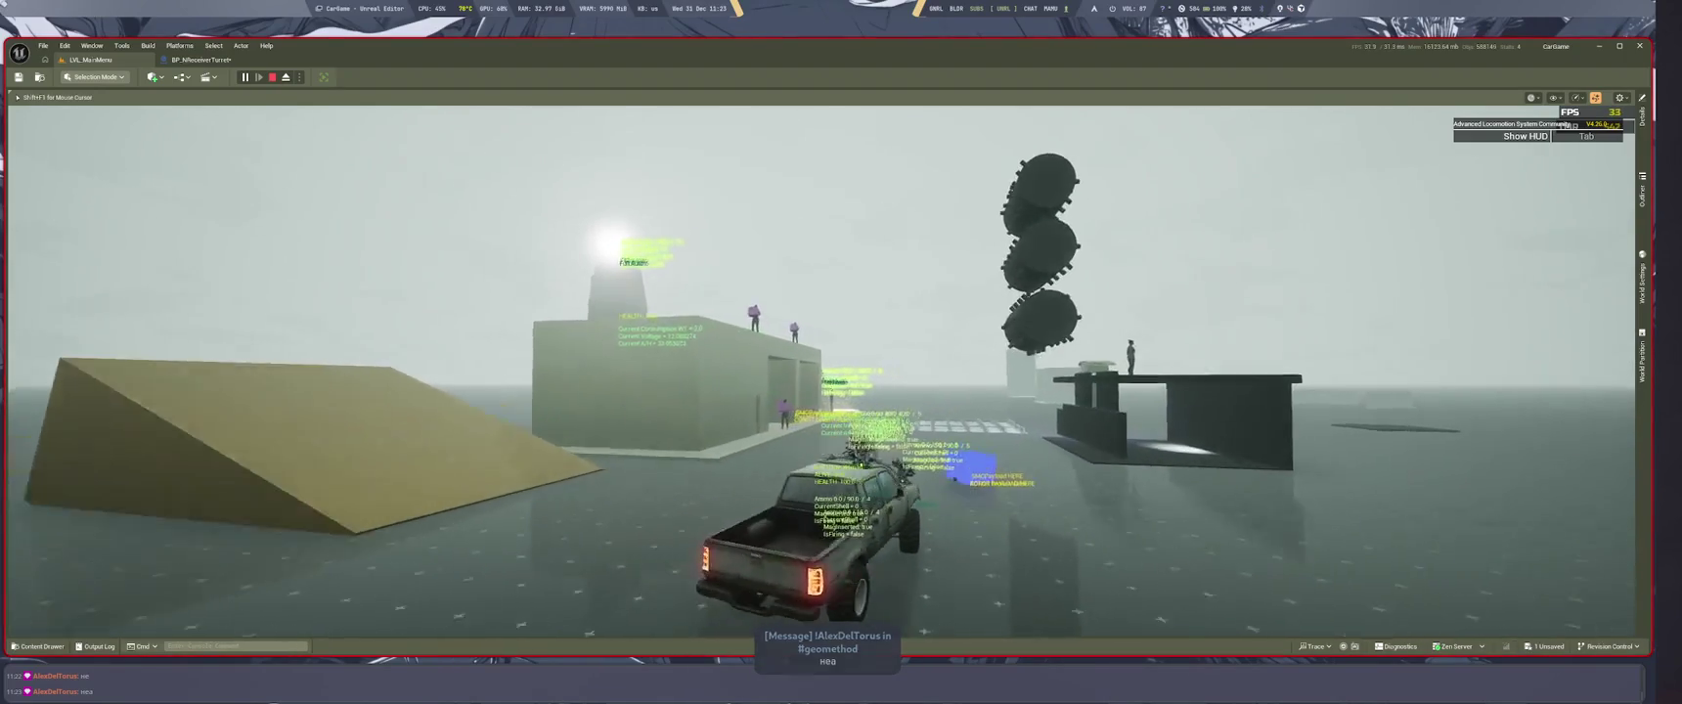
key("w")
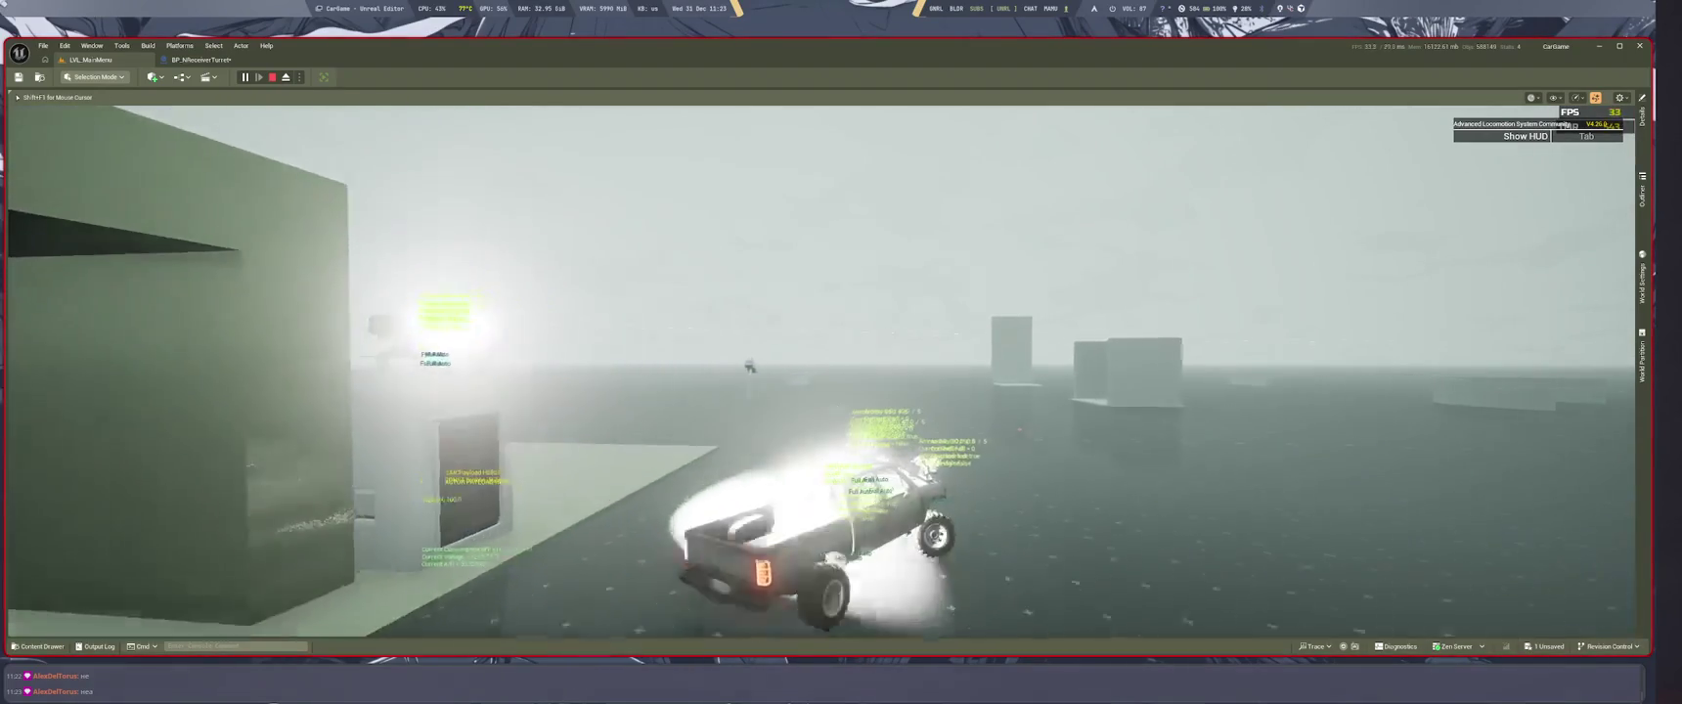
Step: Weave the truck right and left around the buildings and tanks toward the dark wall
key("d")
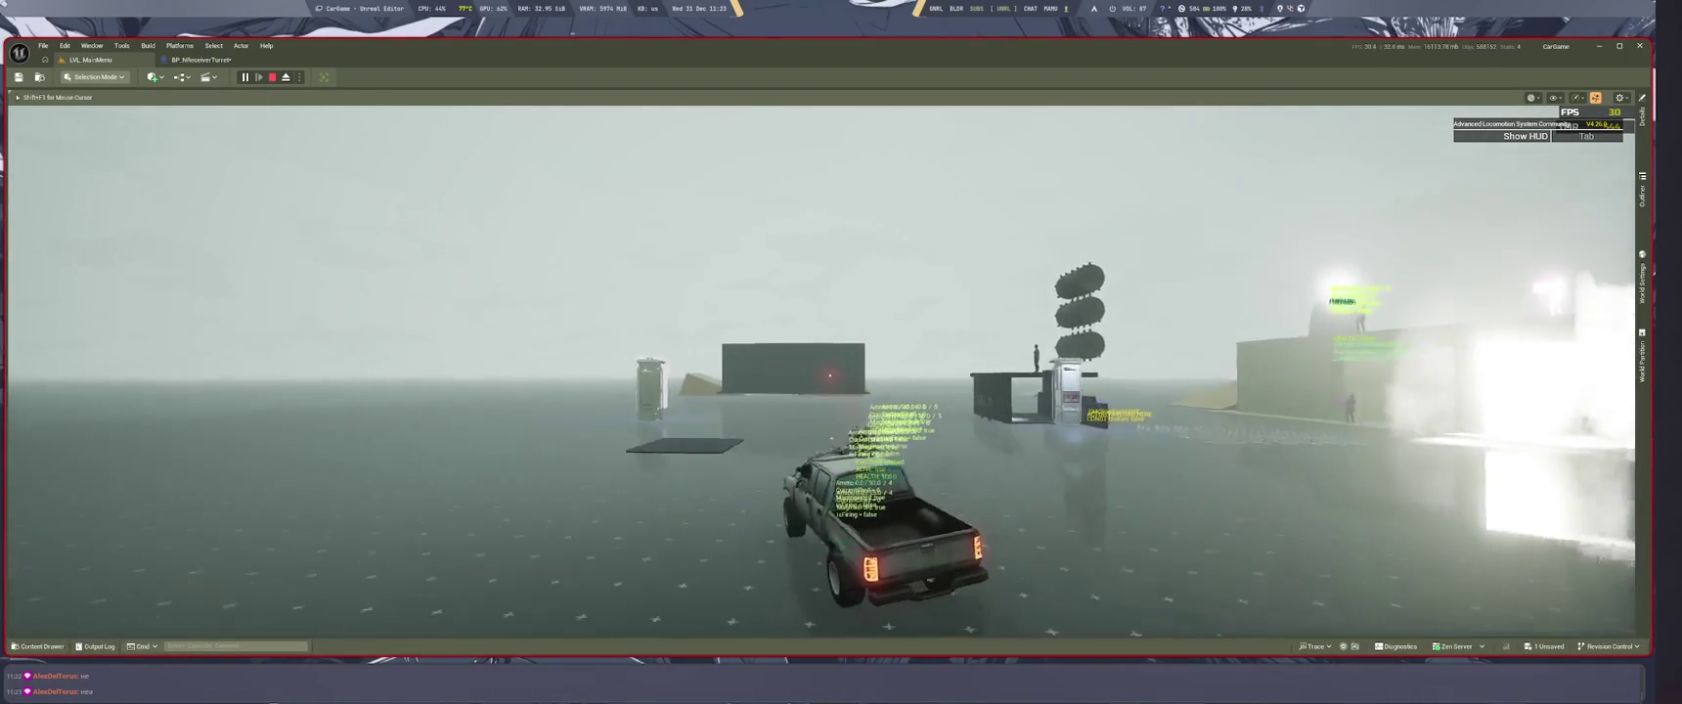
key("a")
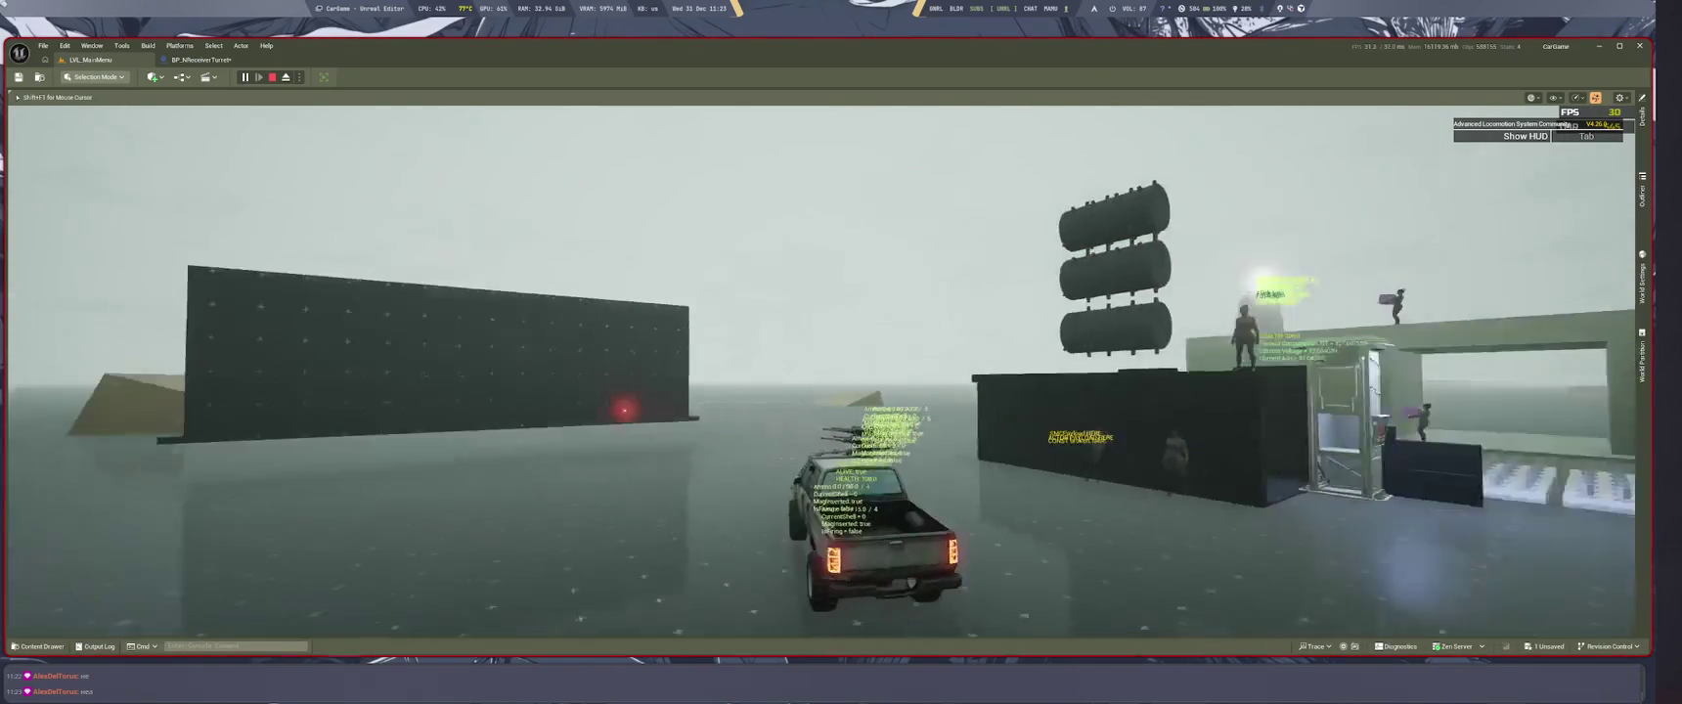
key("d")
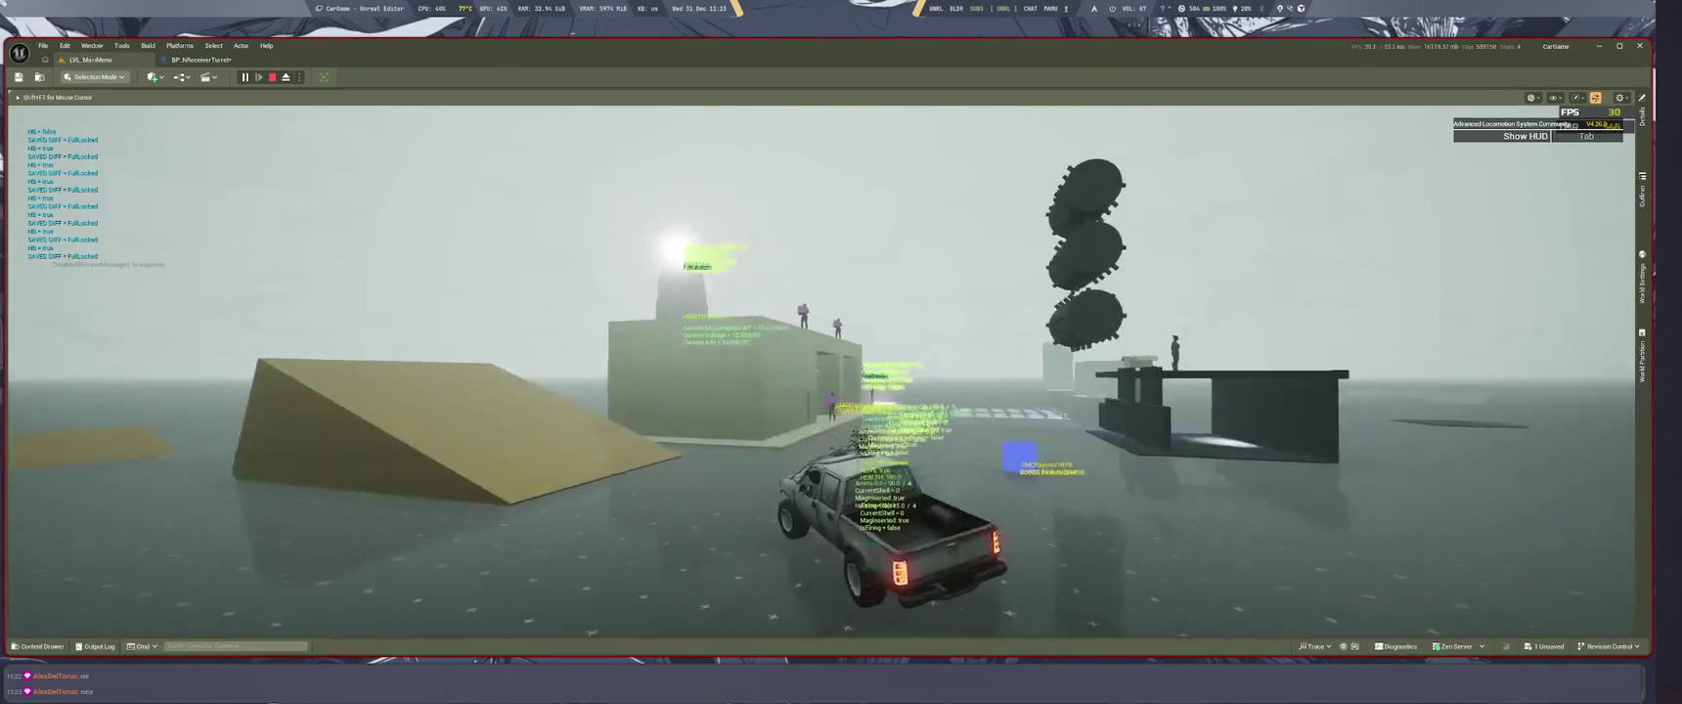
key("a")
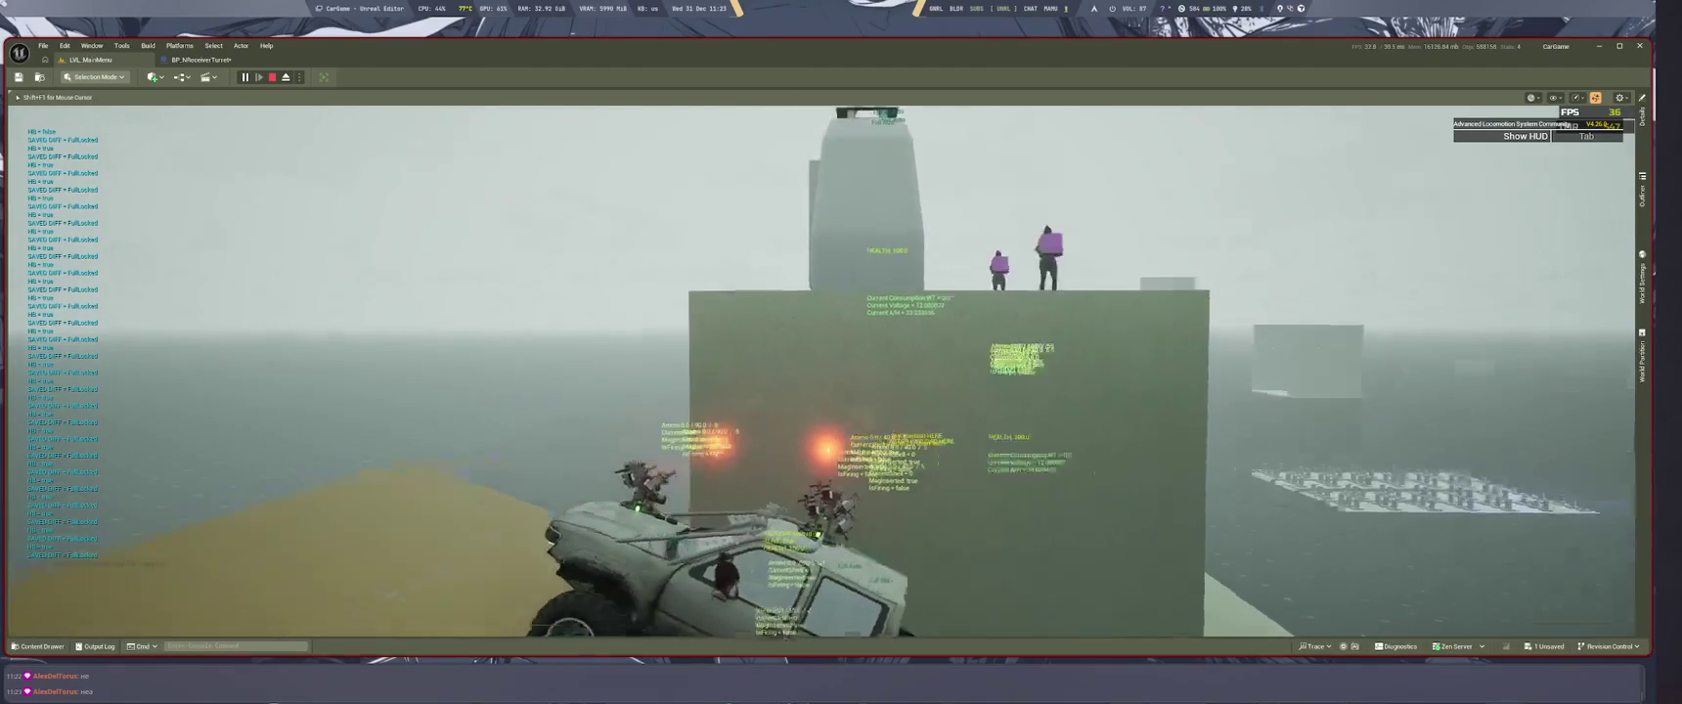
key("a")
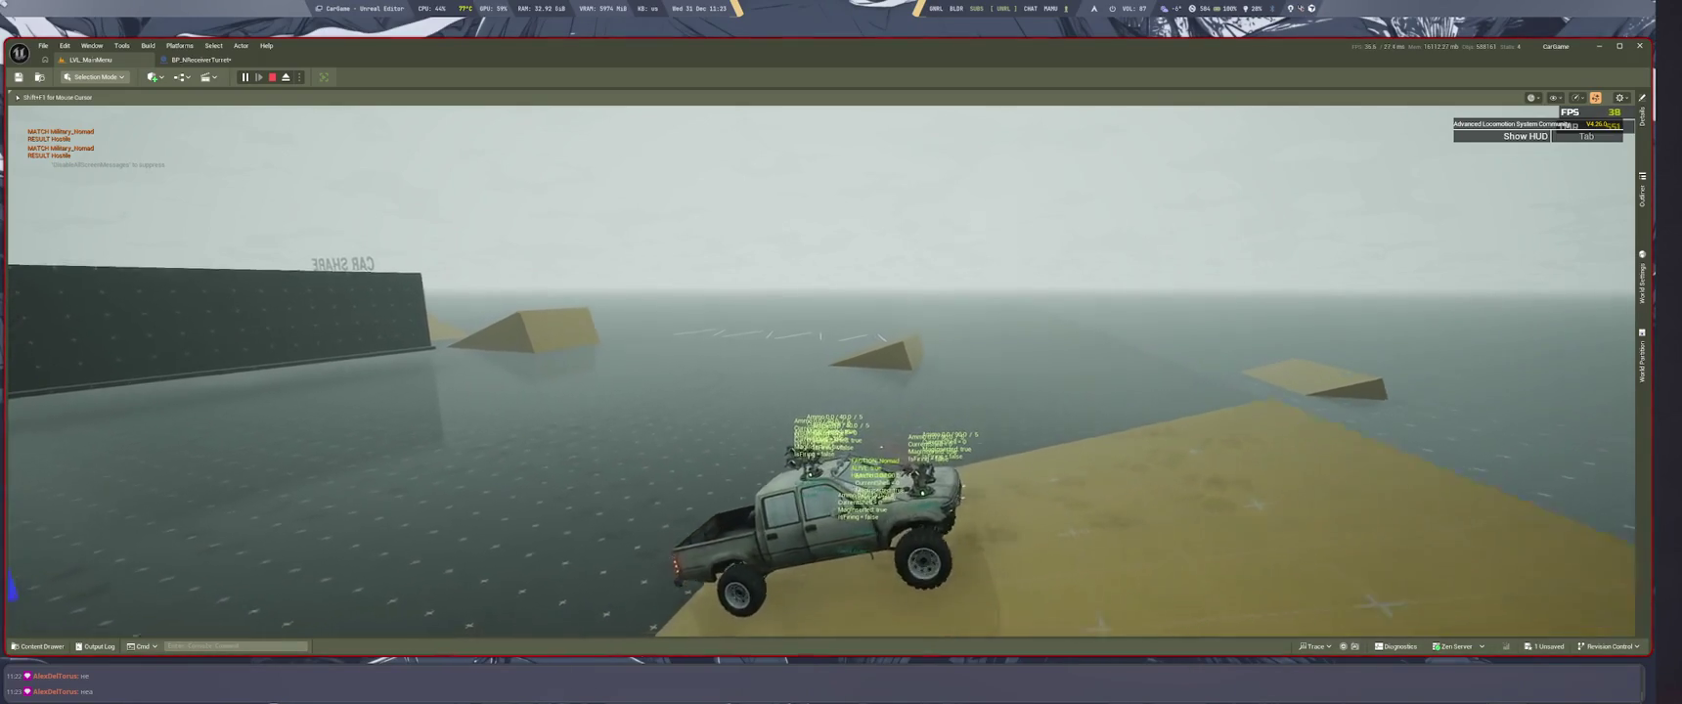
key("a")
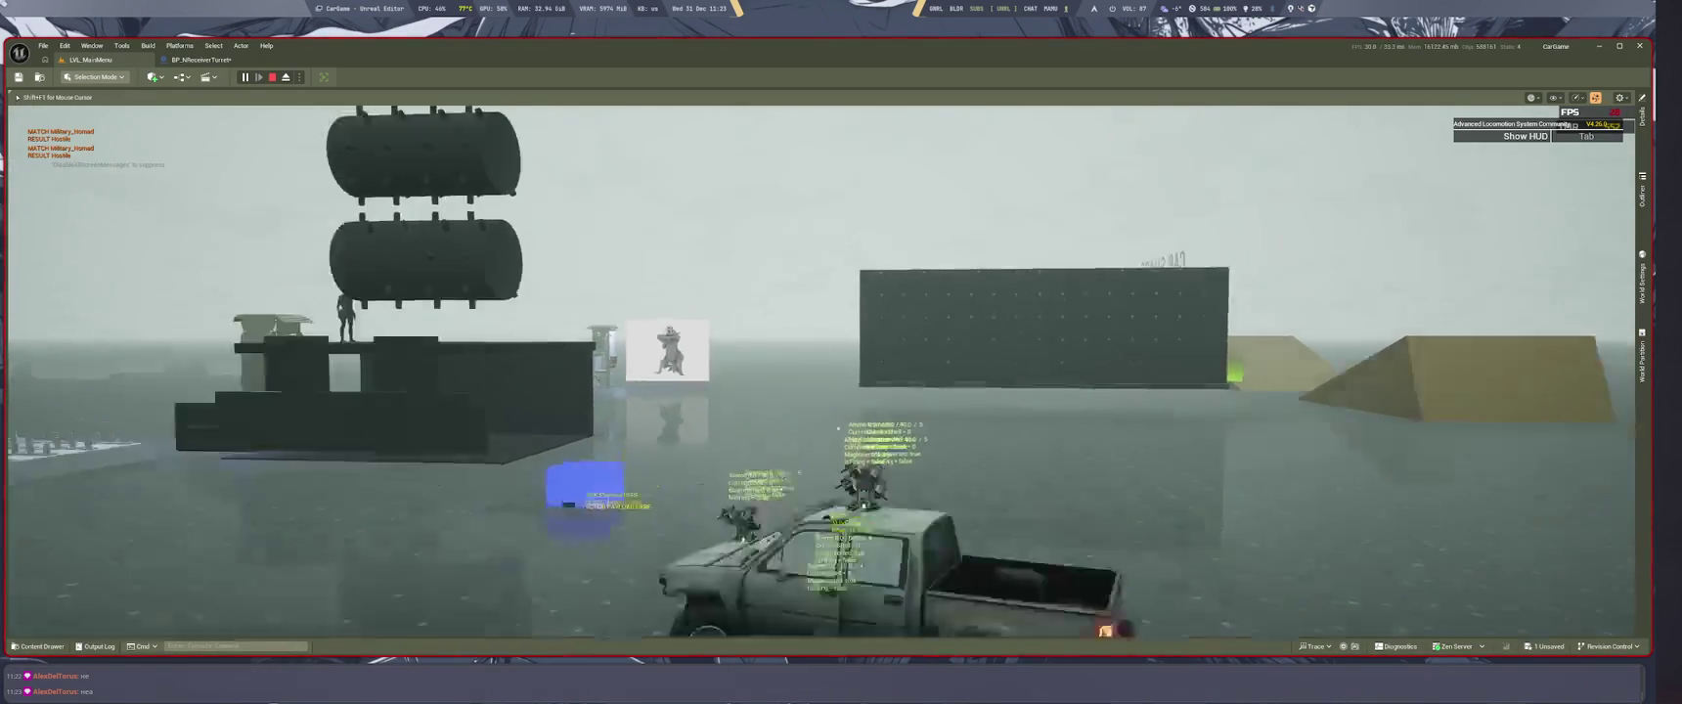
key("a")
key("d")
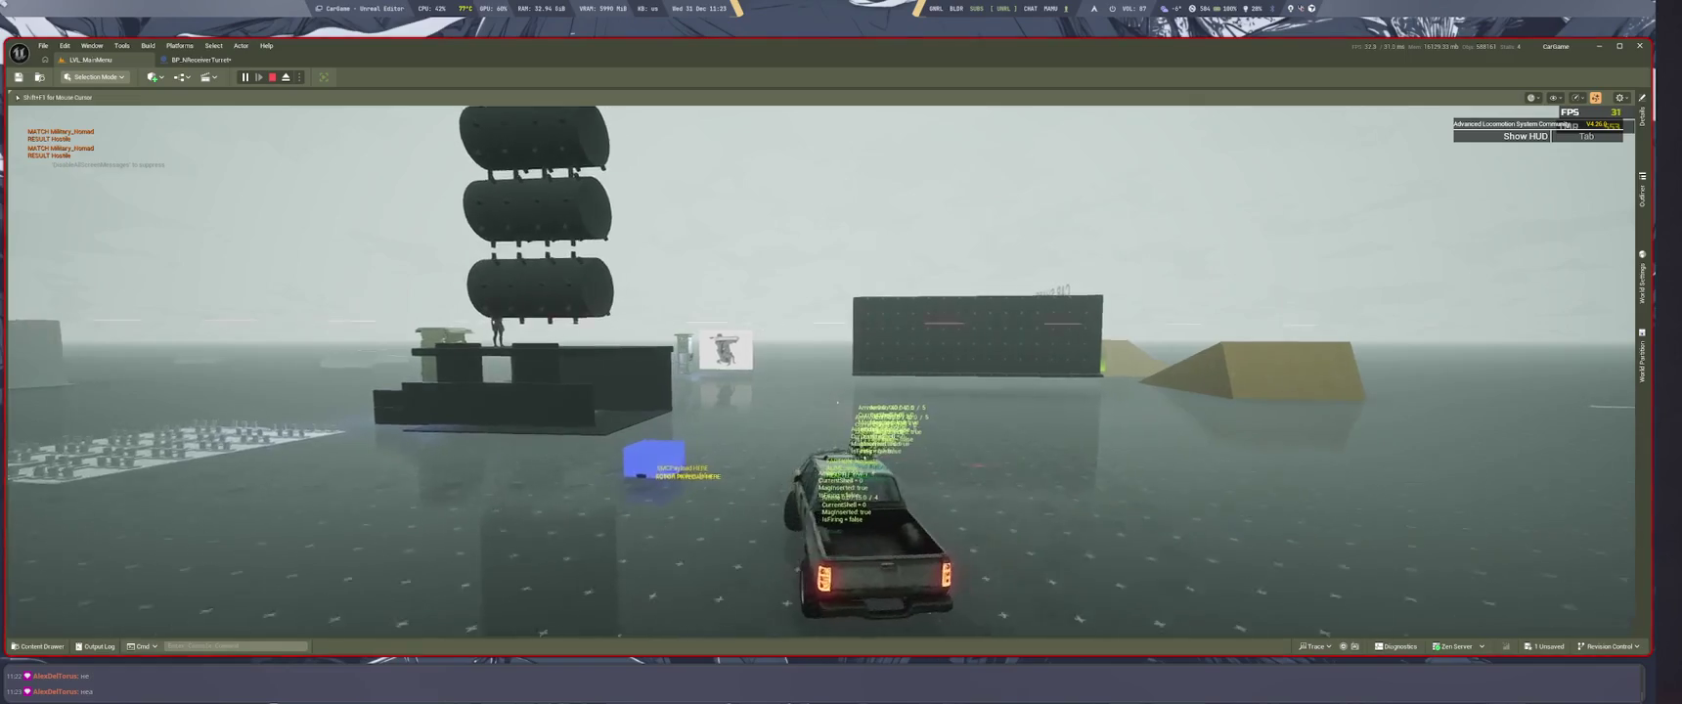
key("a")
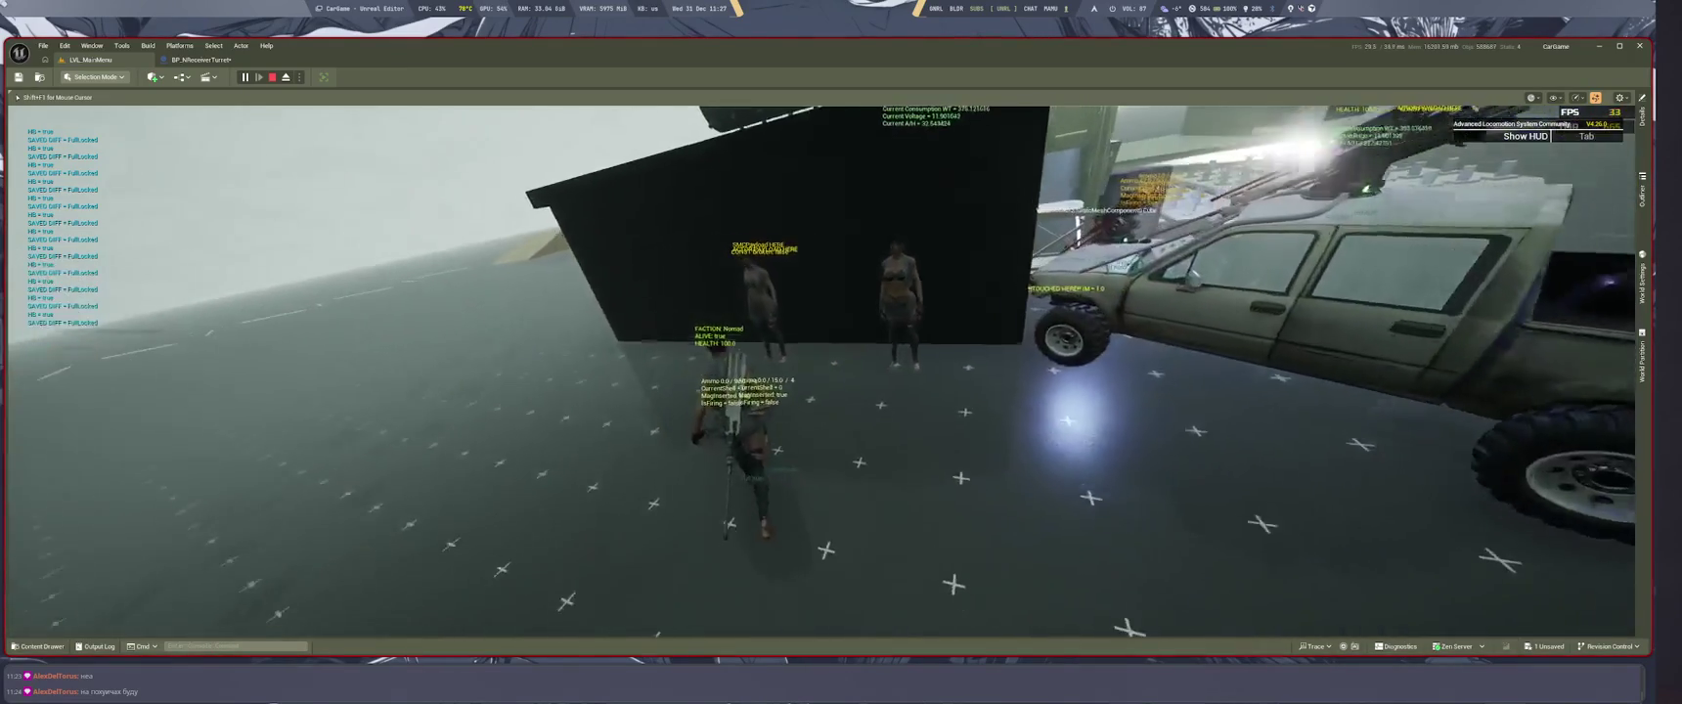
Step: Talk with the woman by the wall and end the conversation with a dismissive reply
key("e")
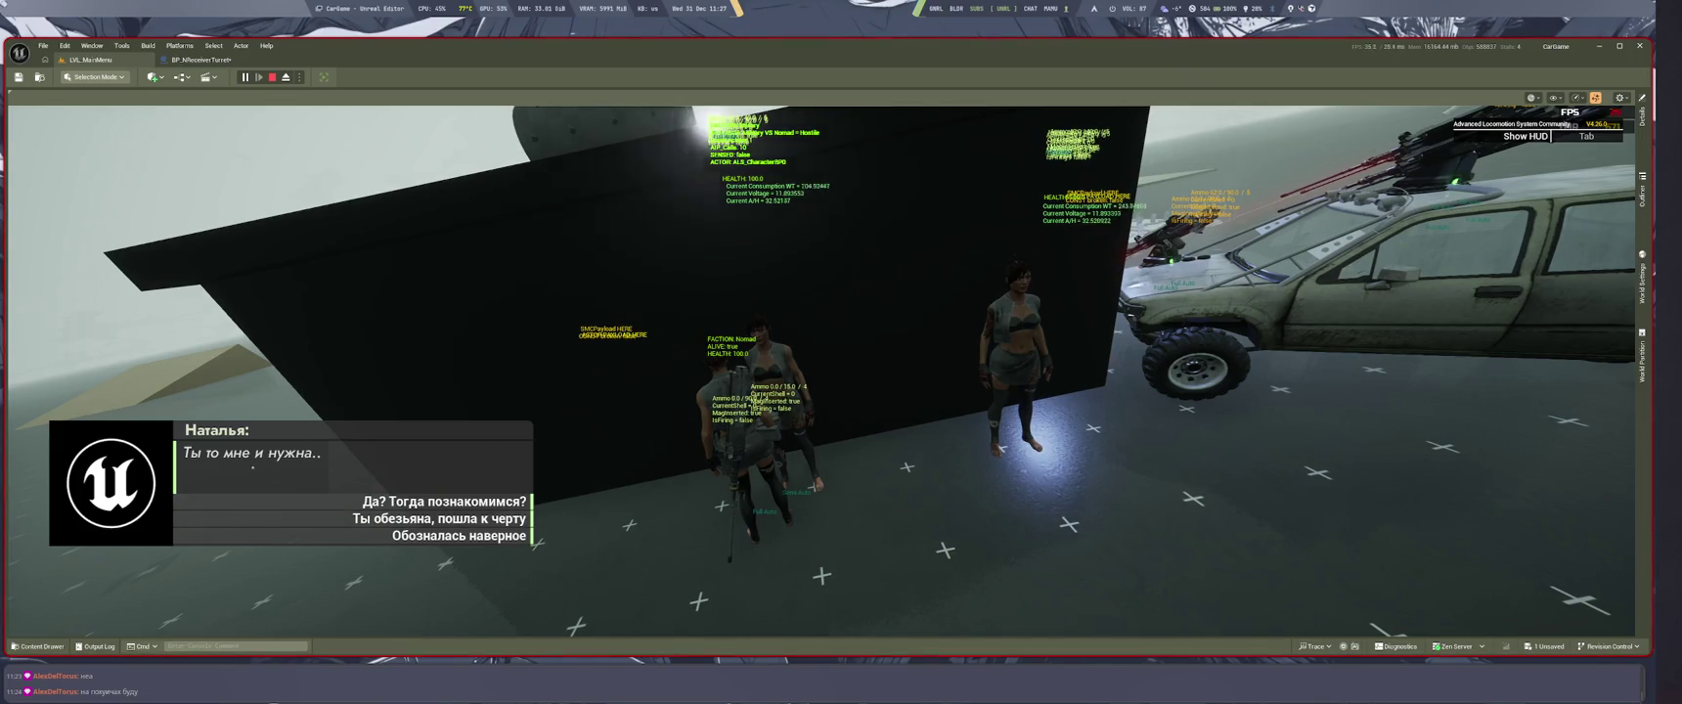
left_click(329, 501)
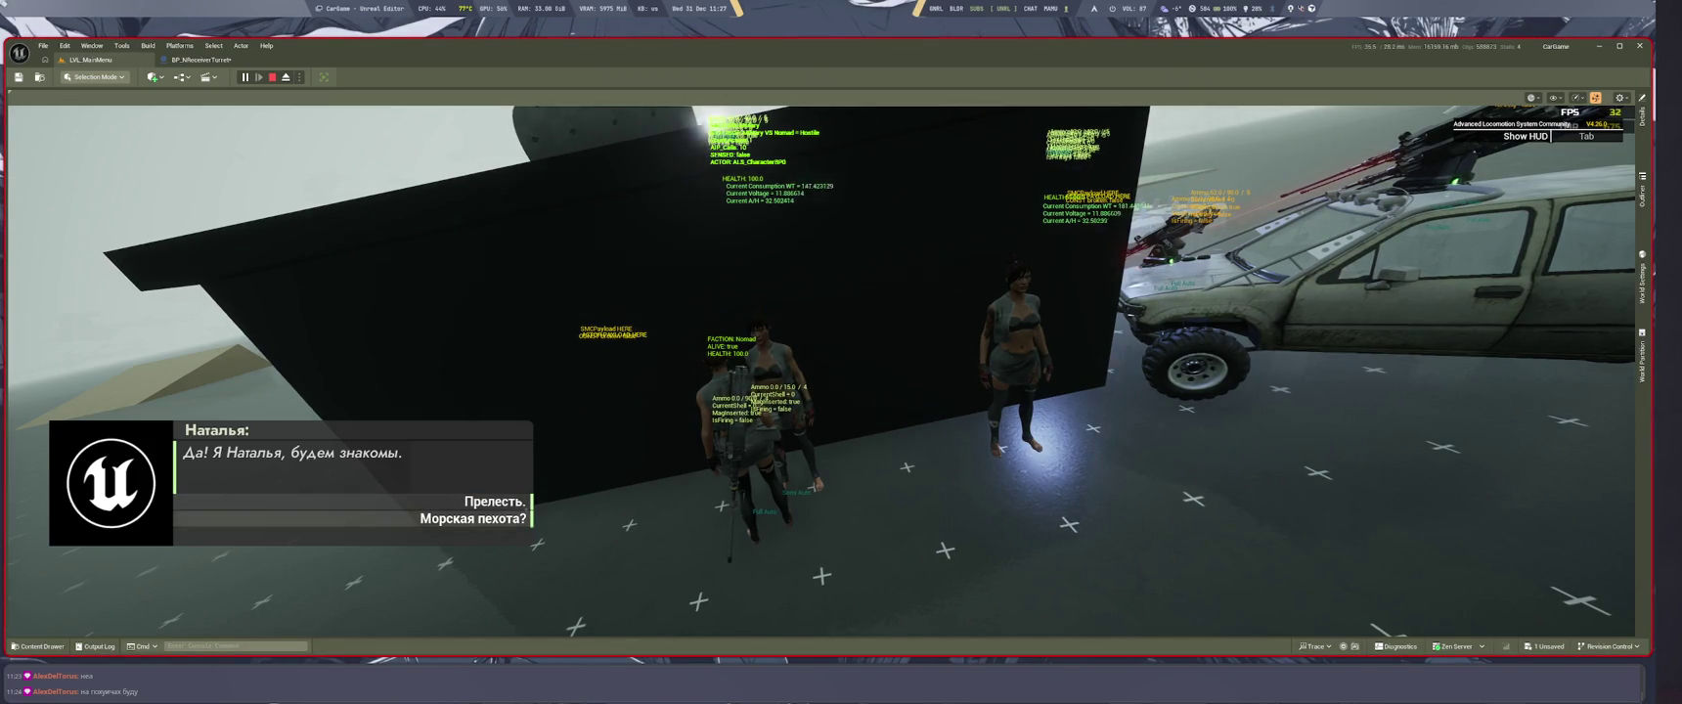
left_click(358, 502)
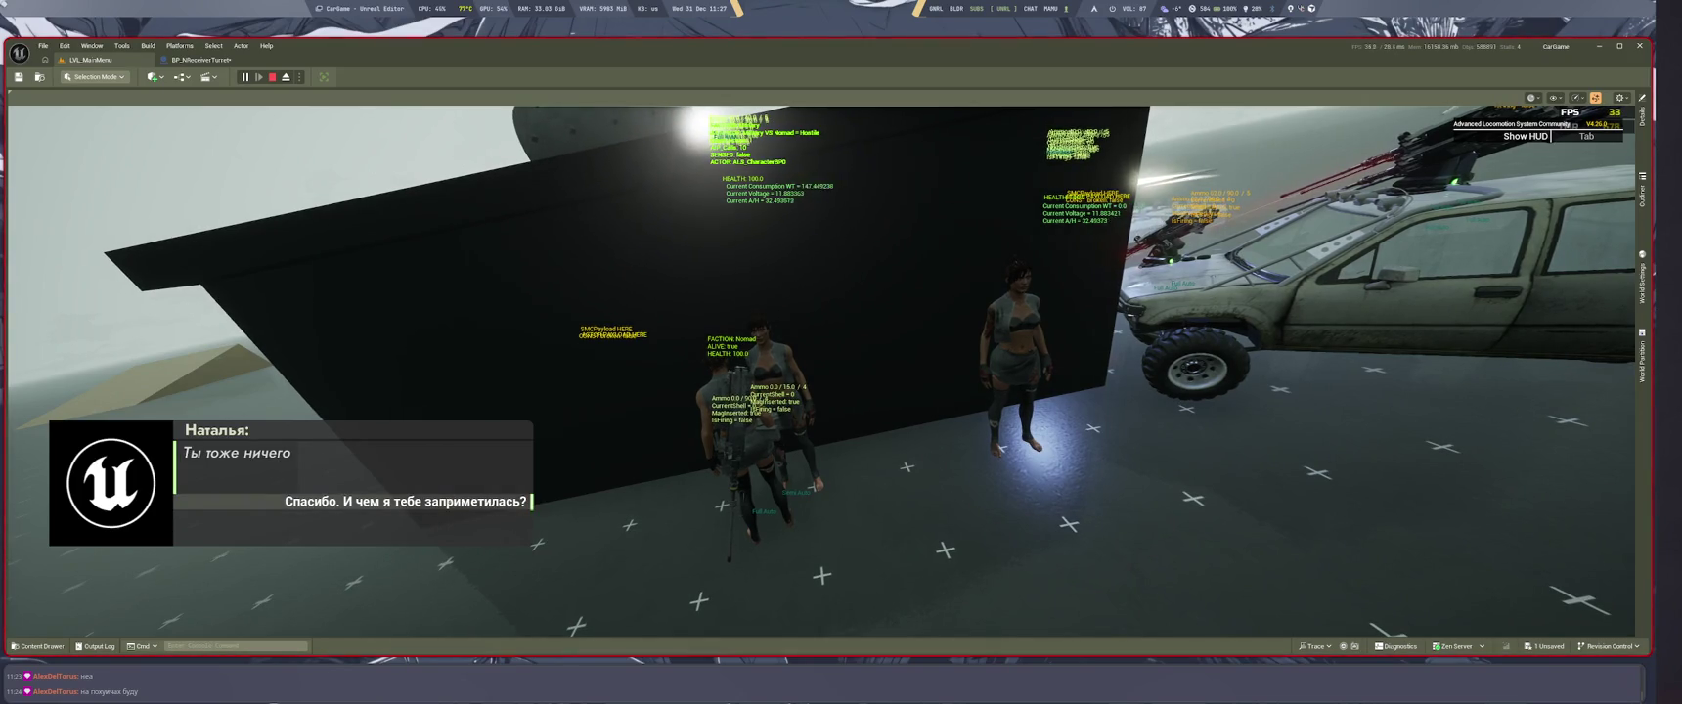
left_click(450, 502)
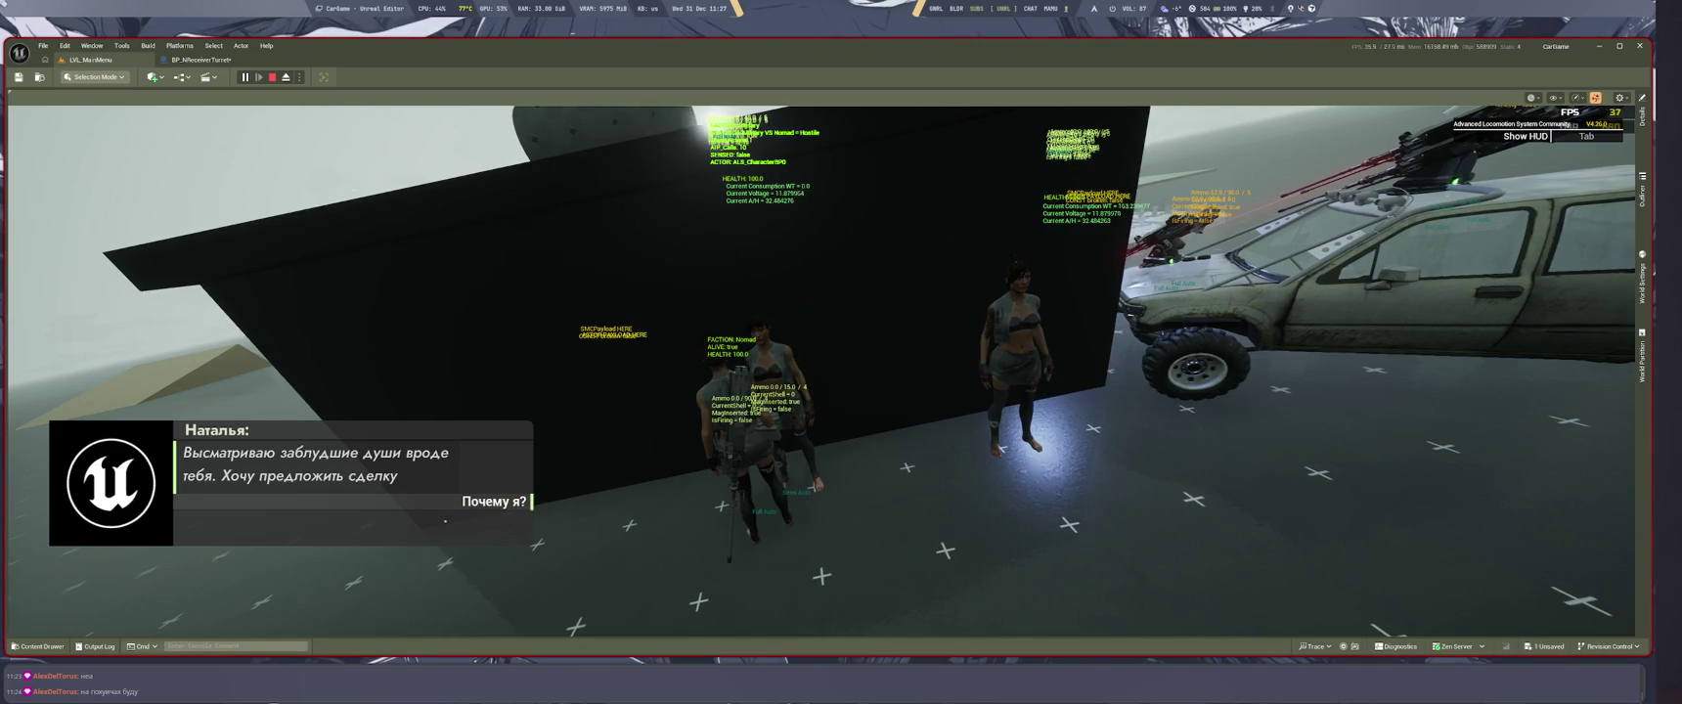
left_click(480, 502)
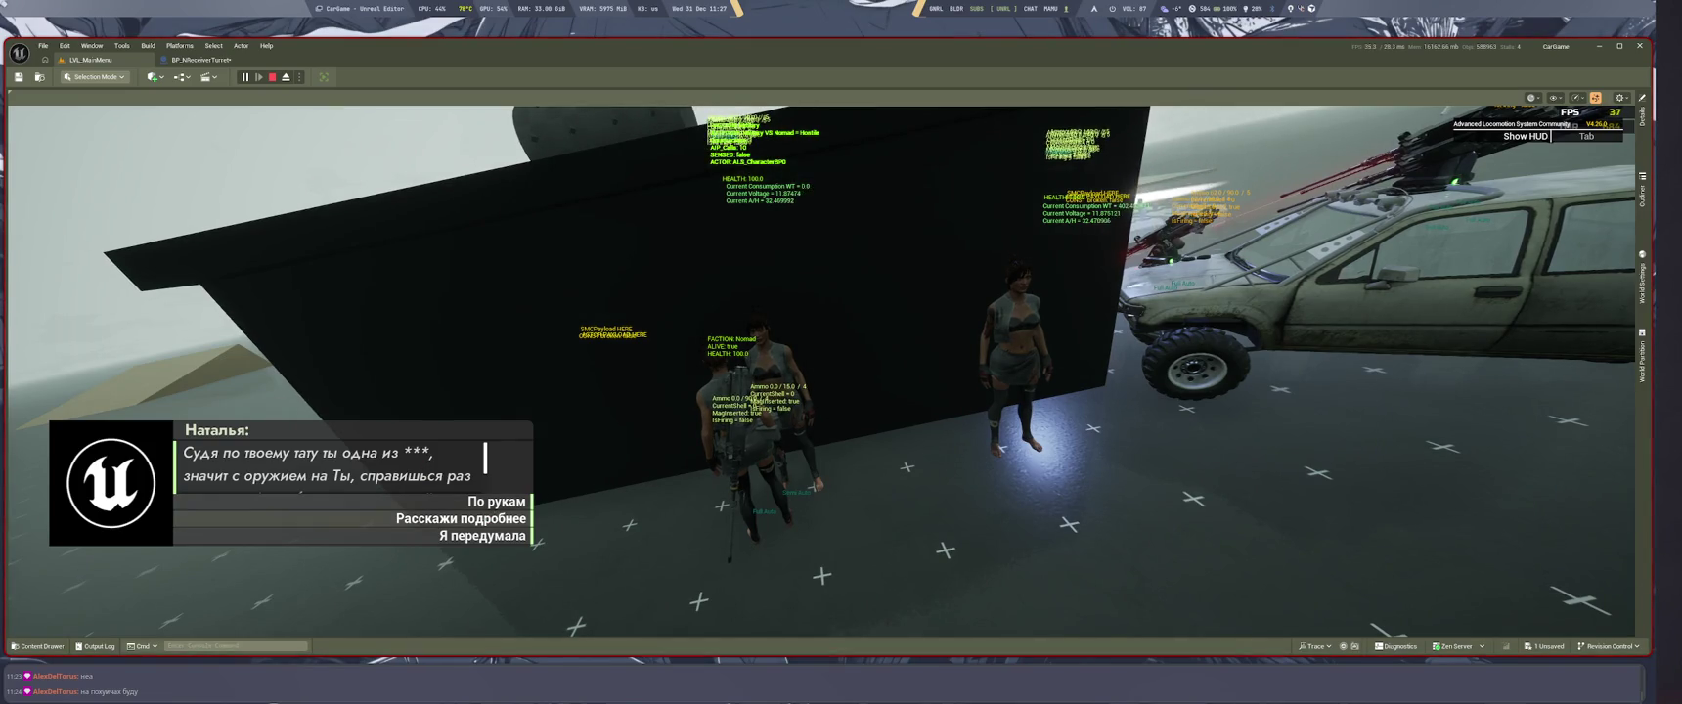
left_click(460, 519)
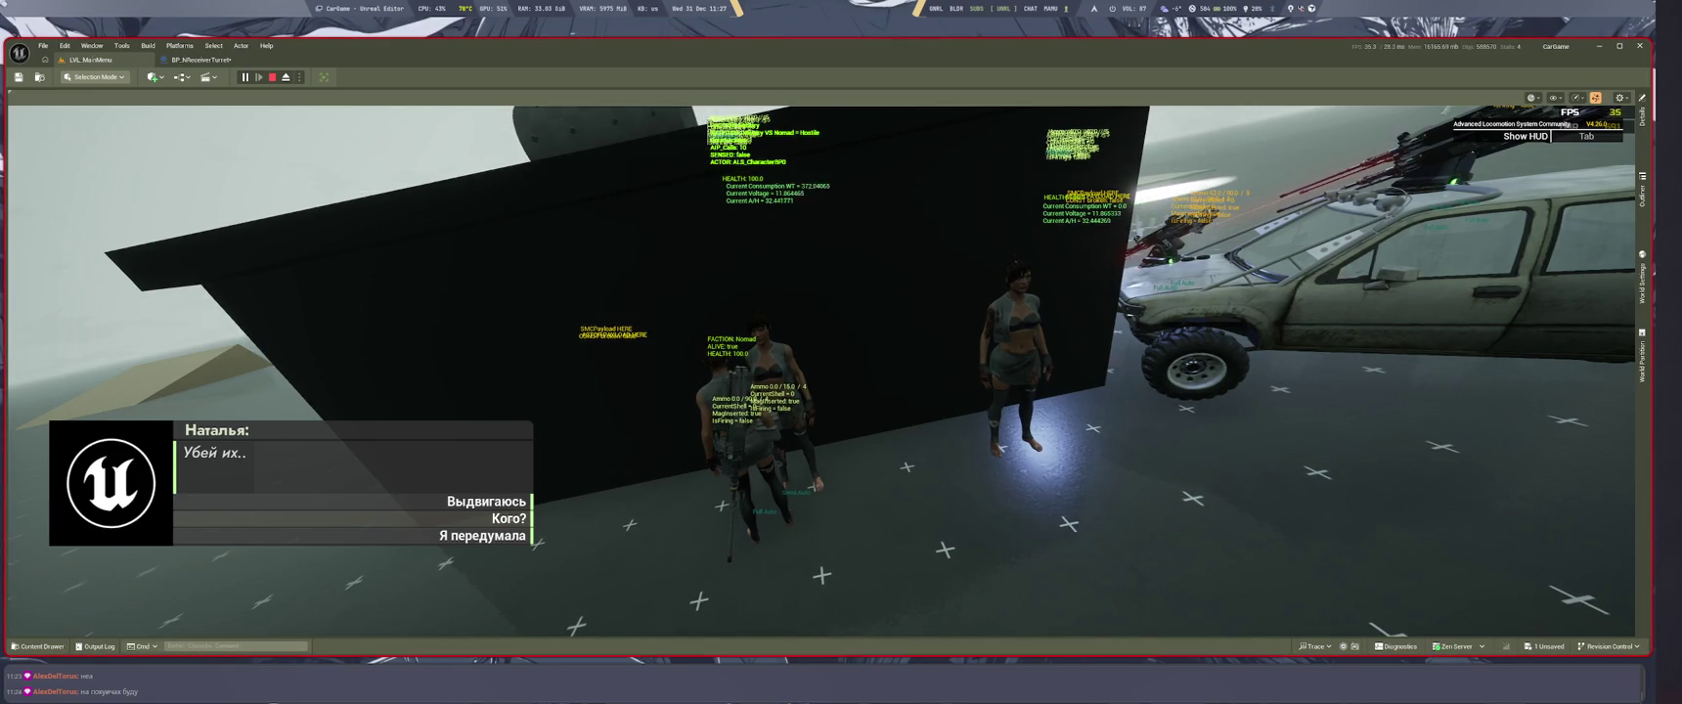
left_click(509, 521)
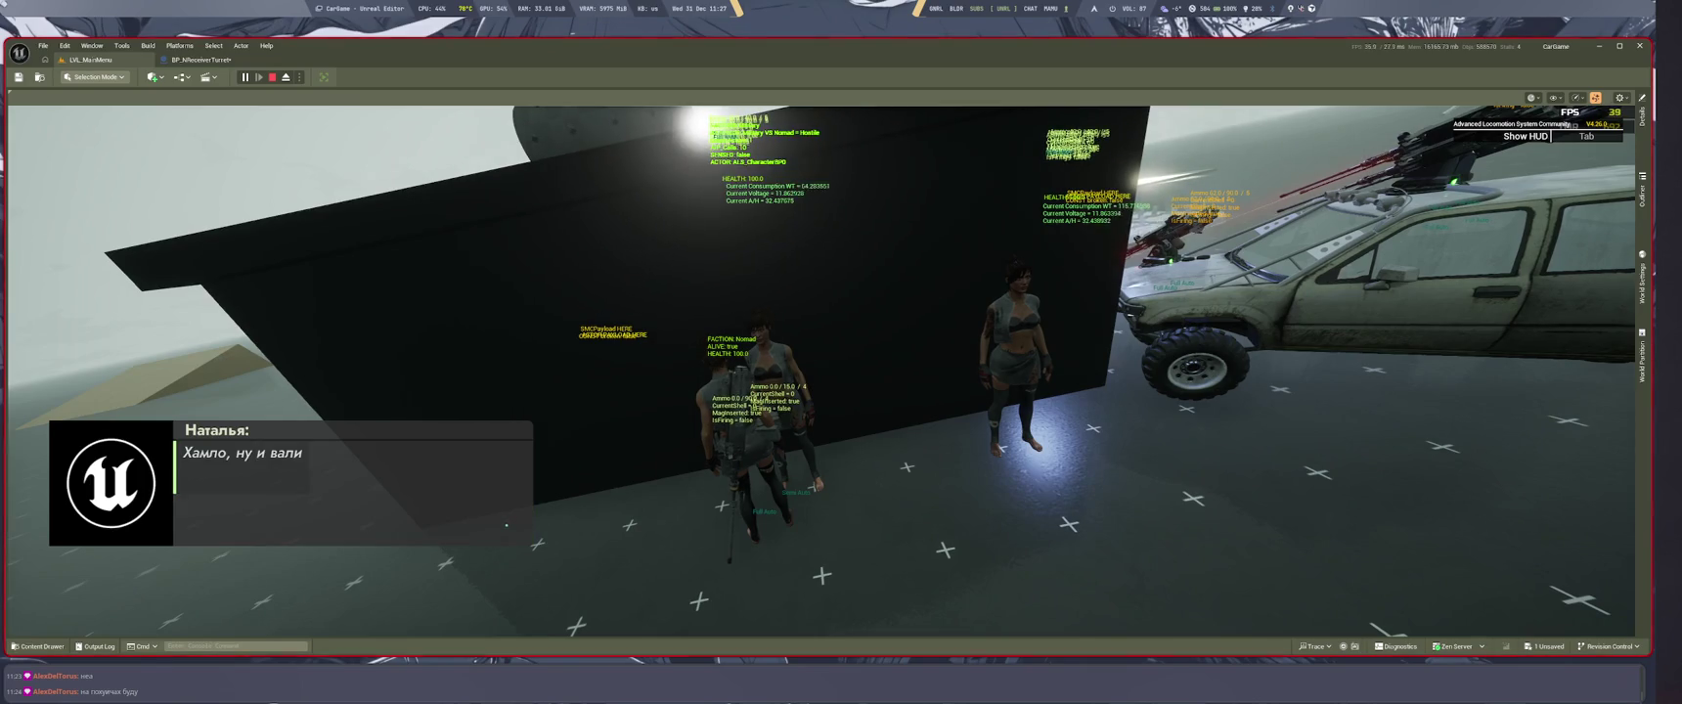
Step: Walk toward the black wall, talk to the second woman, and pick the rude second answer
key("w")
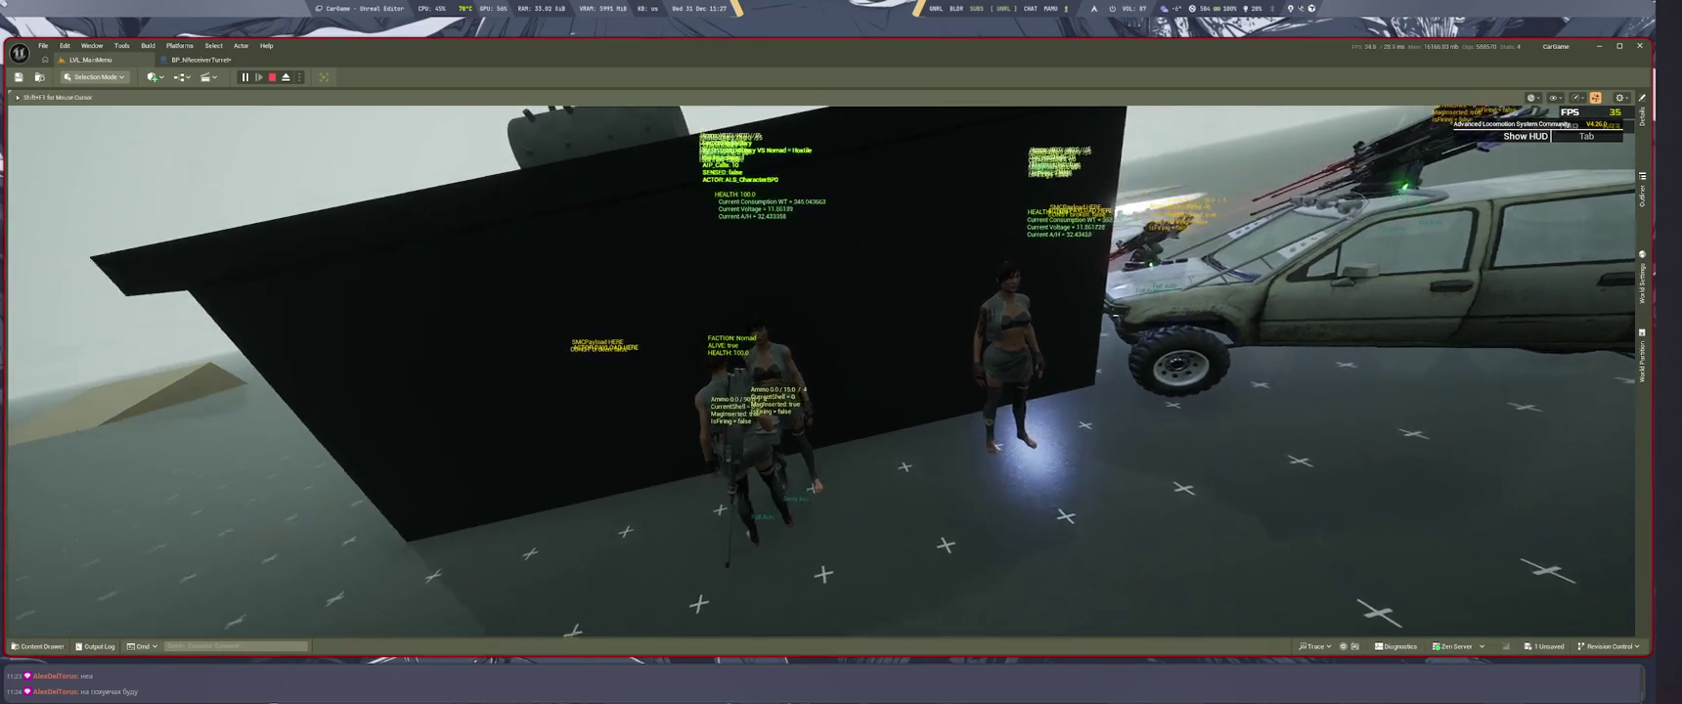
key("w")
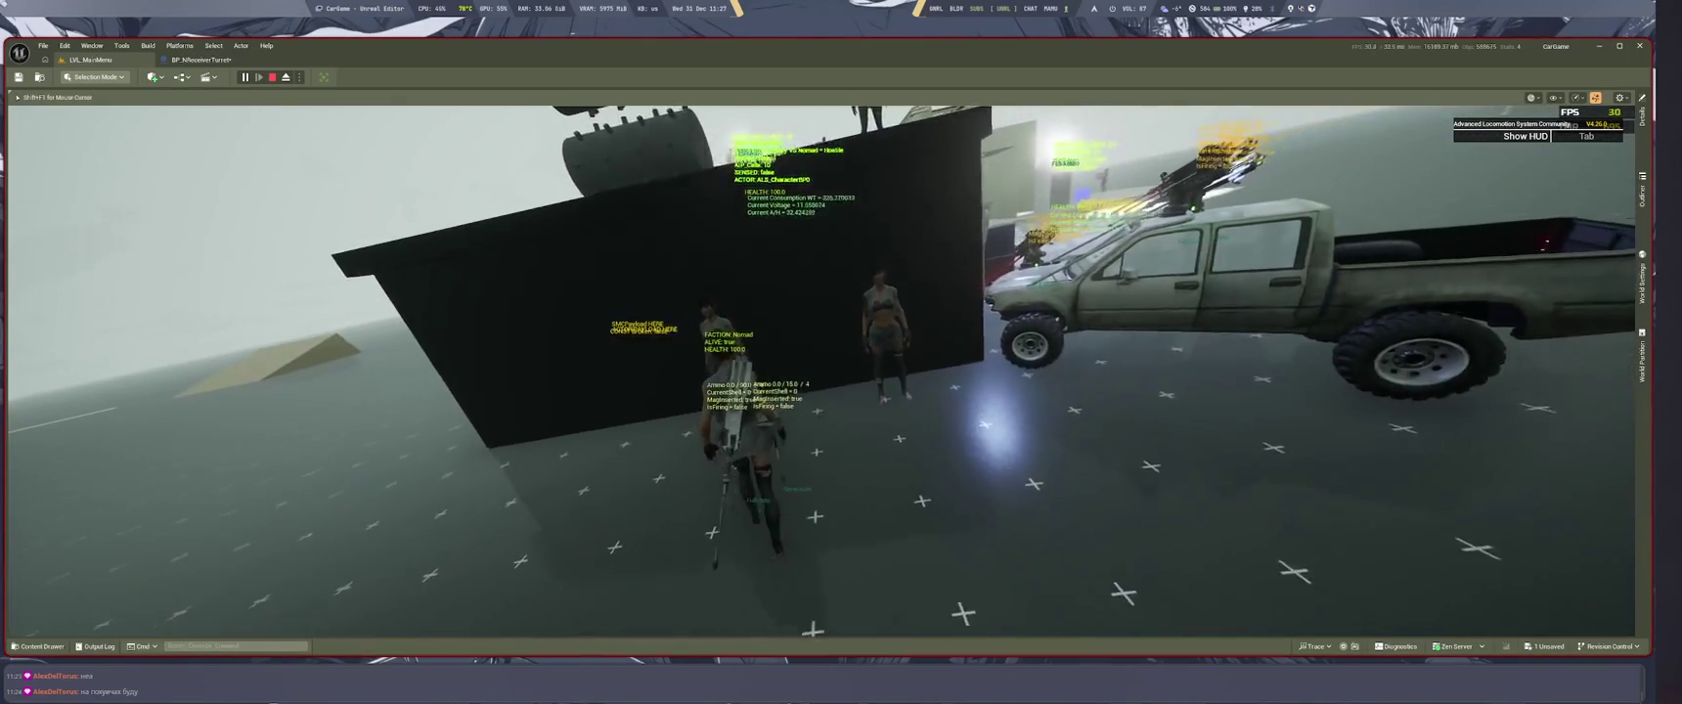
key("e")
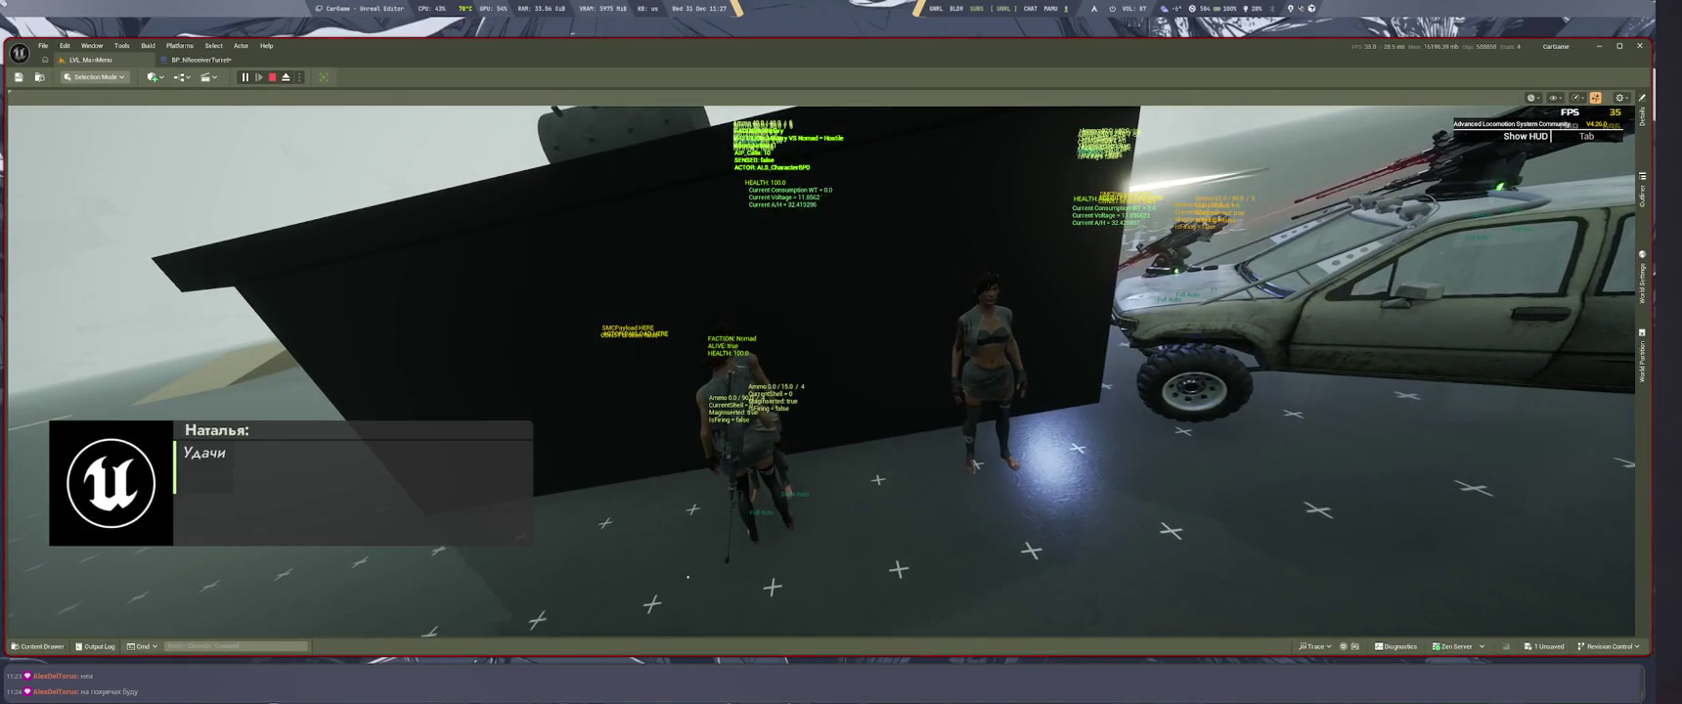
key("e")
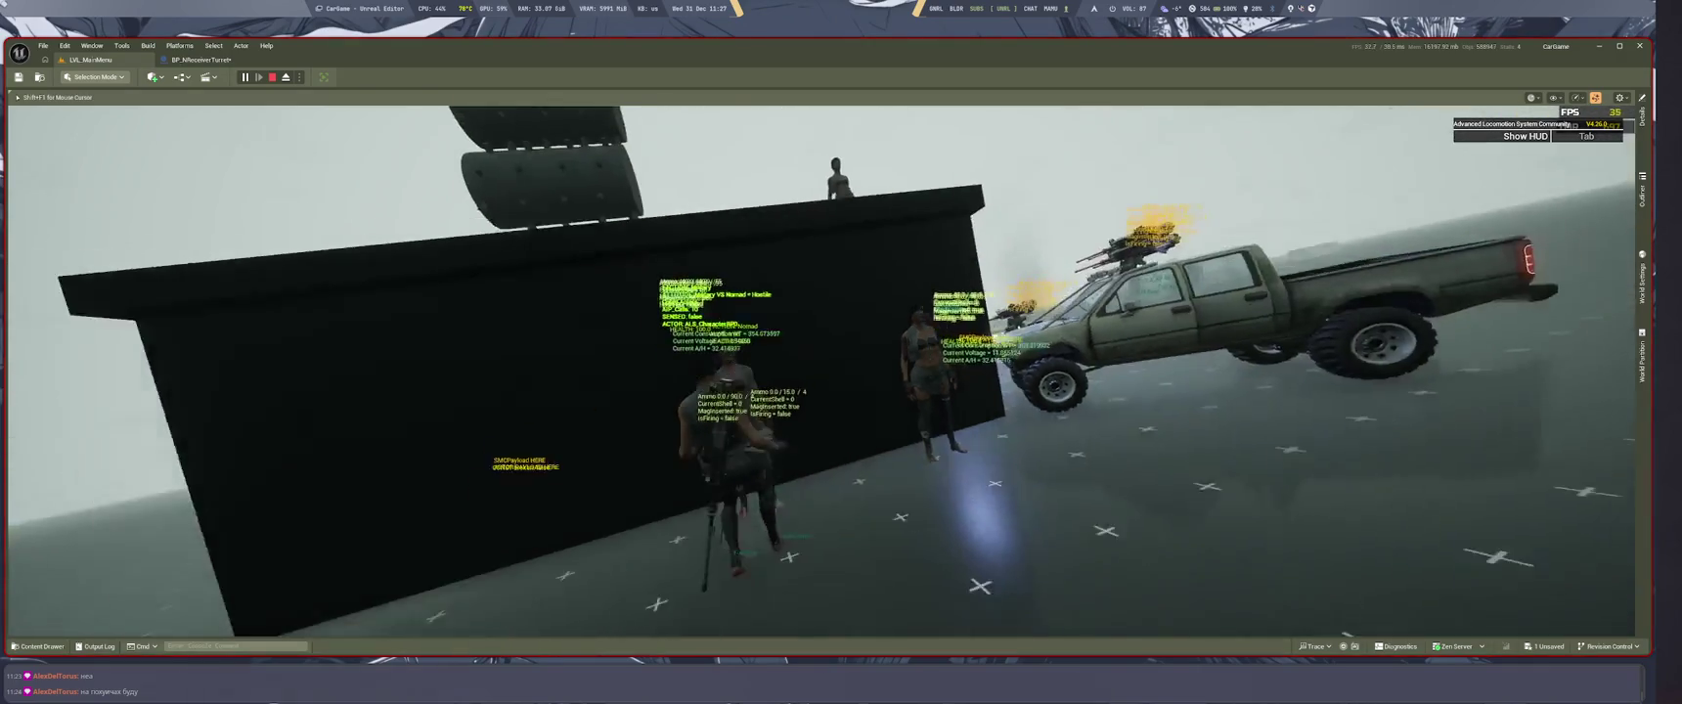
key("e")
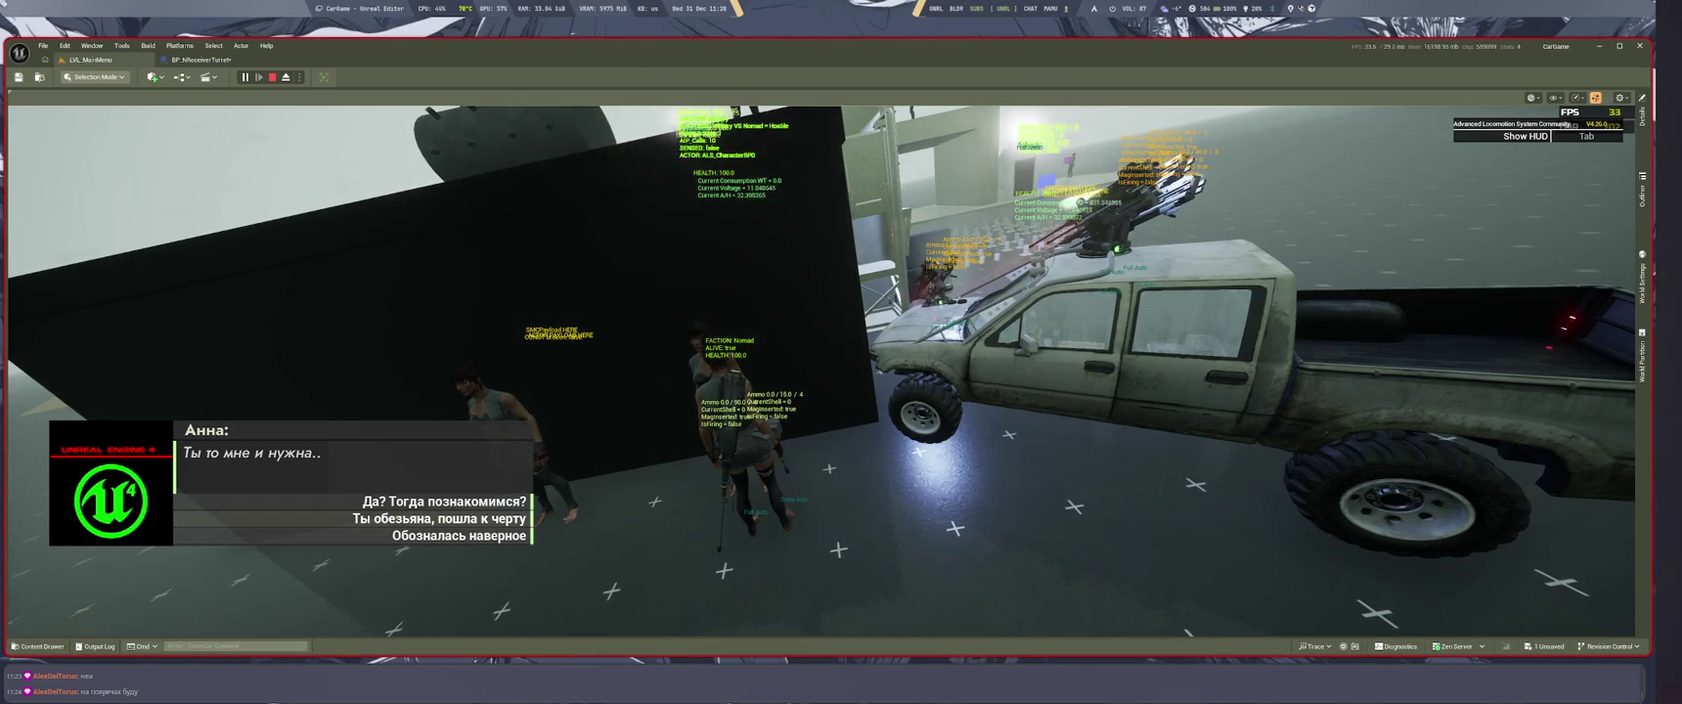
key("2")
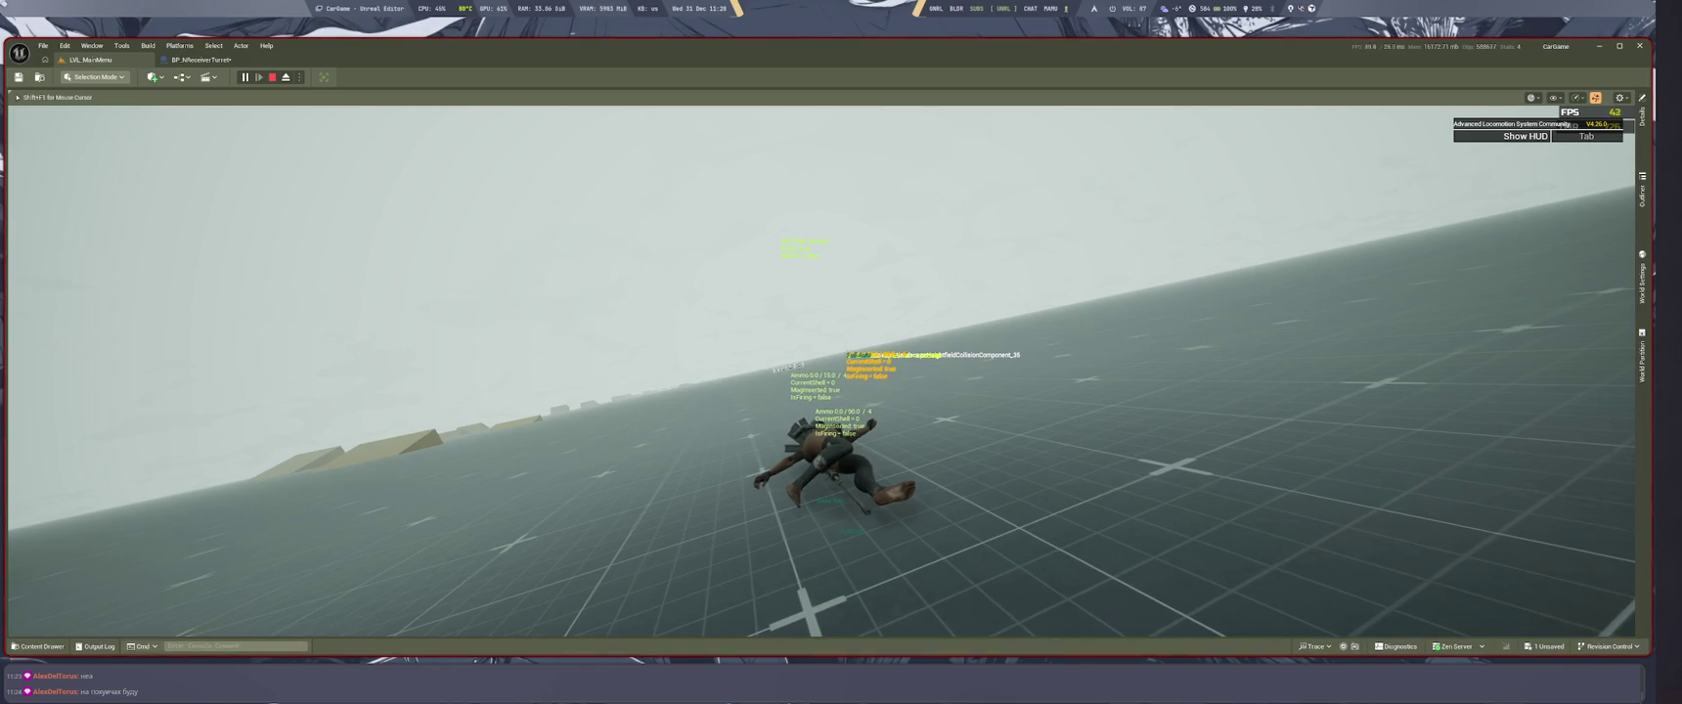
Step: Switch to the free debug camera and fly it close around the ragdolled body
key("semicolon")
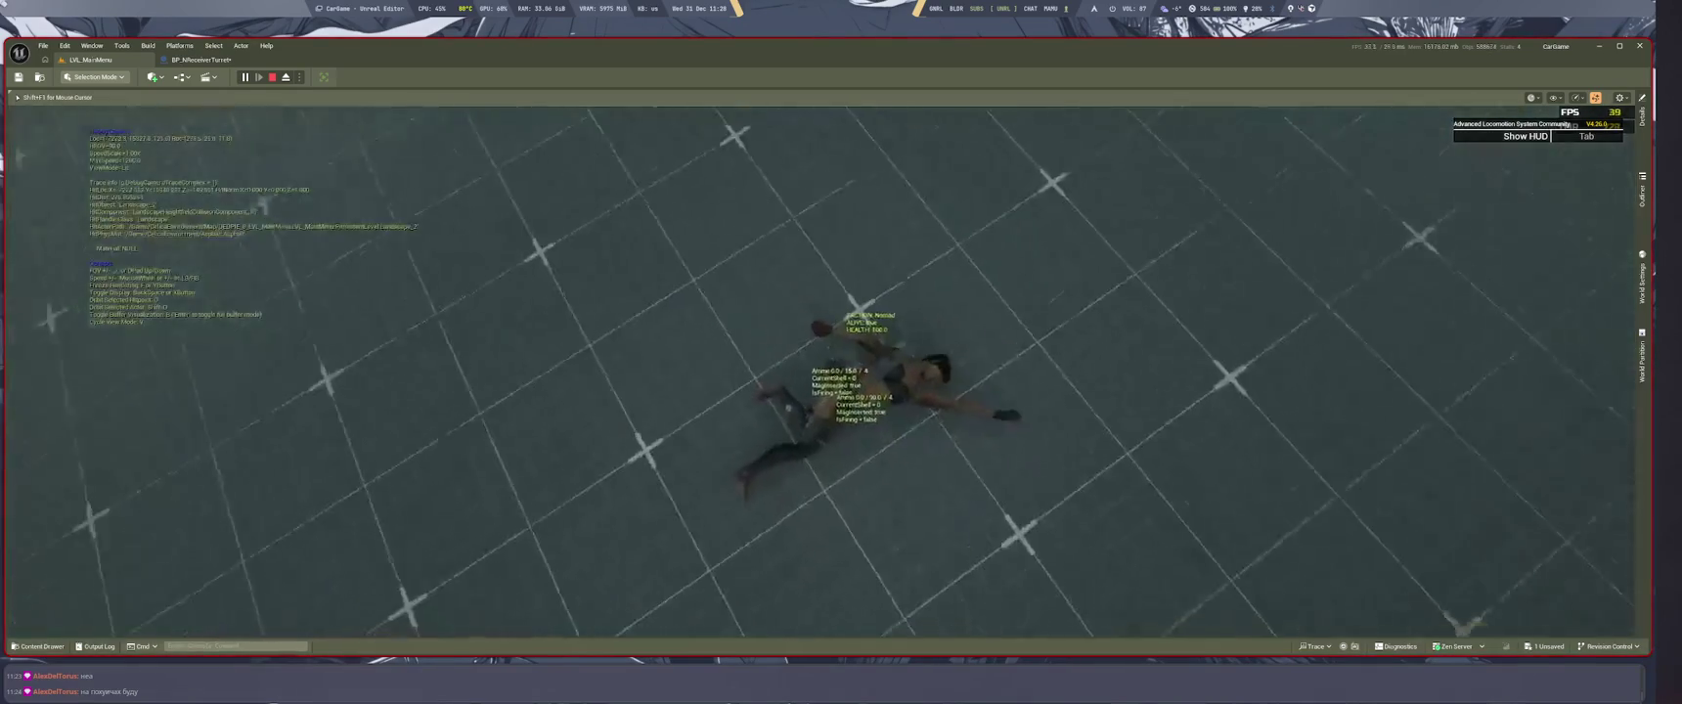
key("w")
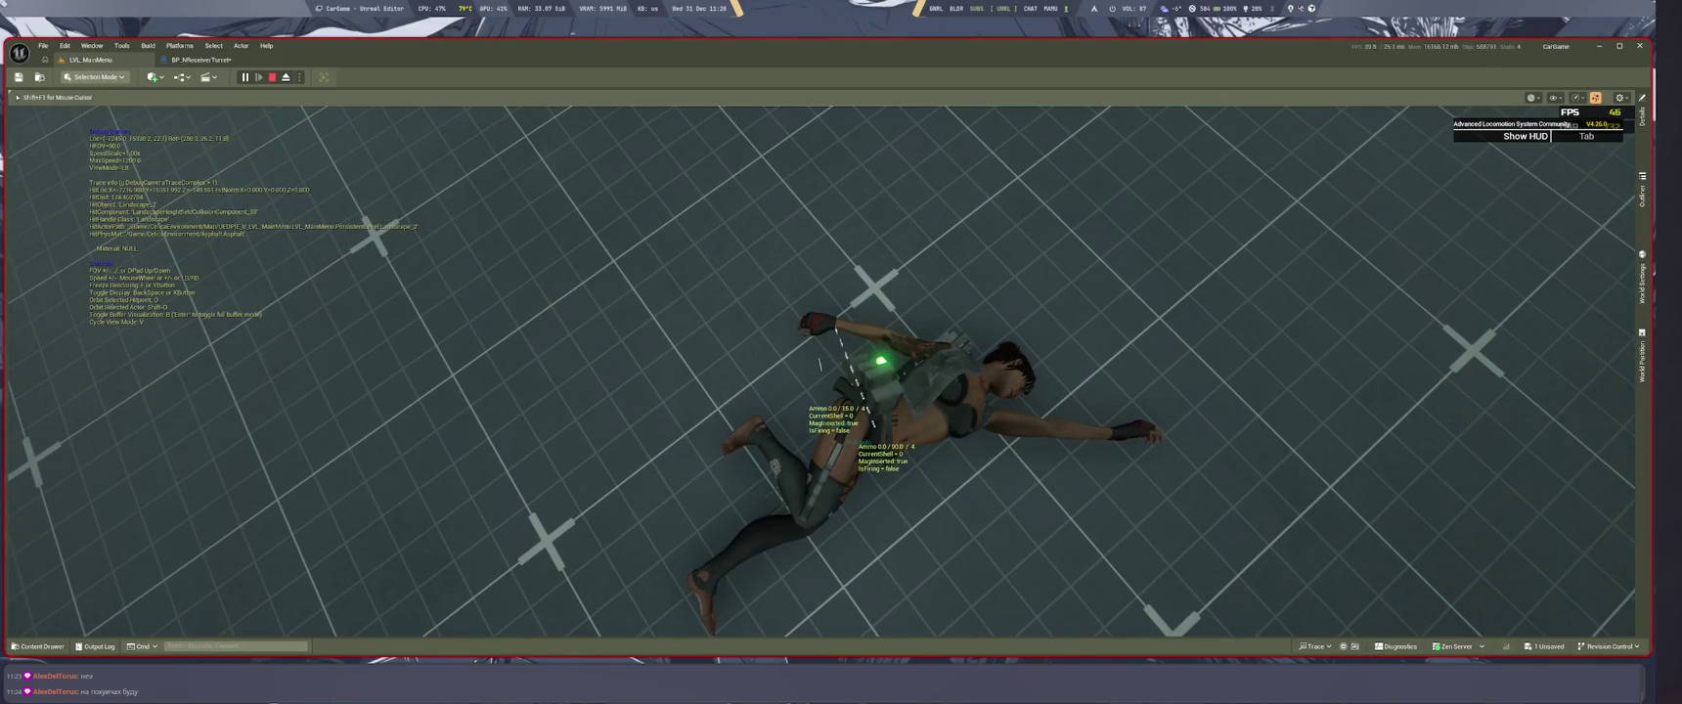
key("w")
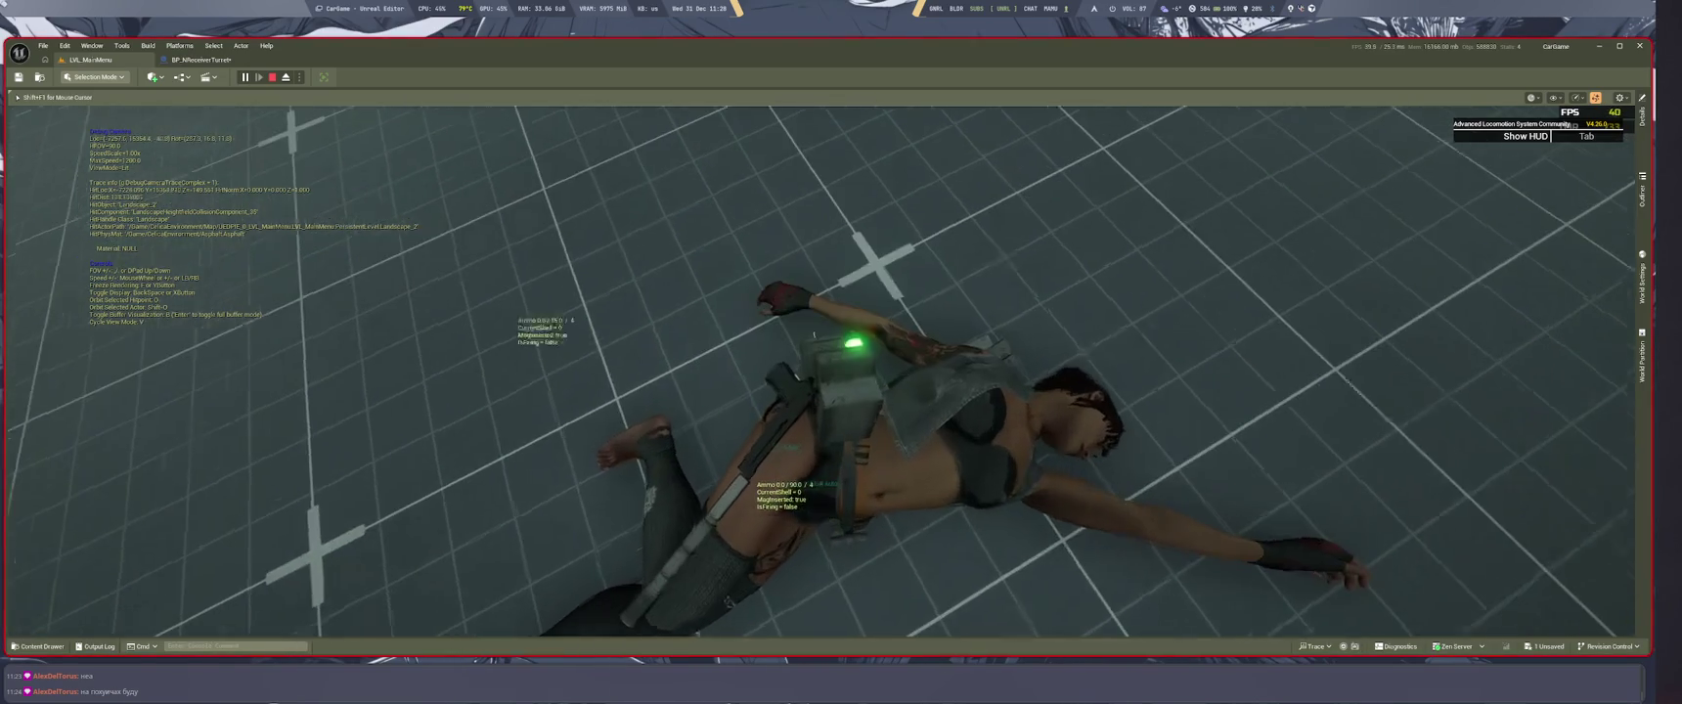
key("w")
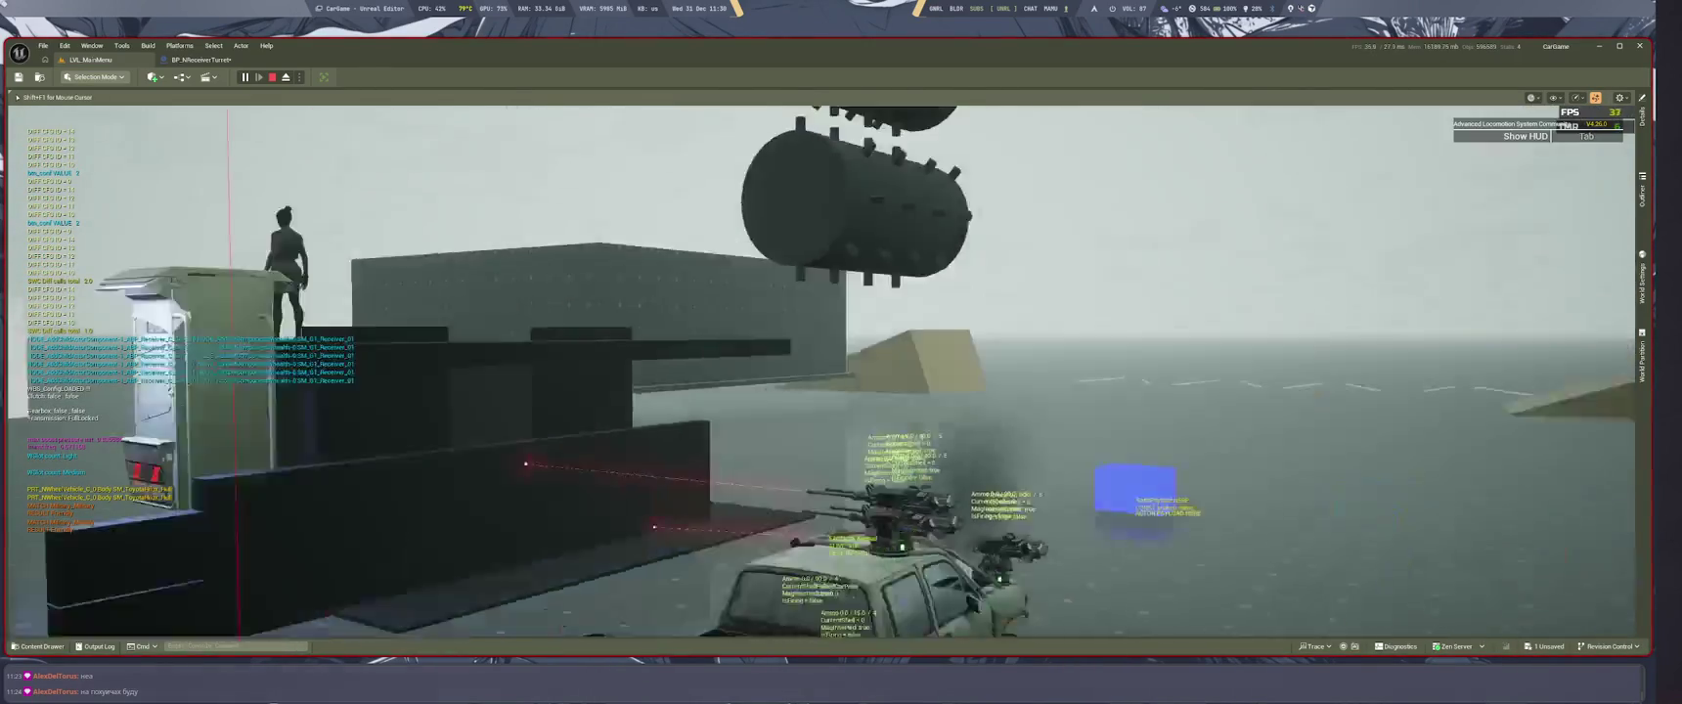
Step: Stop Play-In-Editor with Esc to bring back BP_NReceiverTurret's Relative RotateTurret graph
key("Escape")
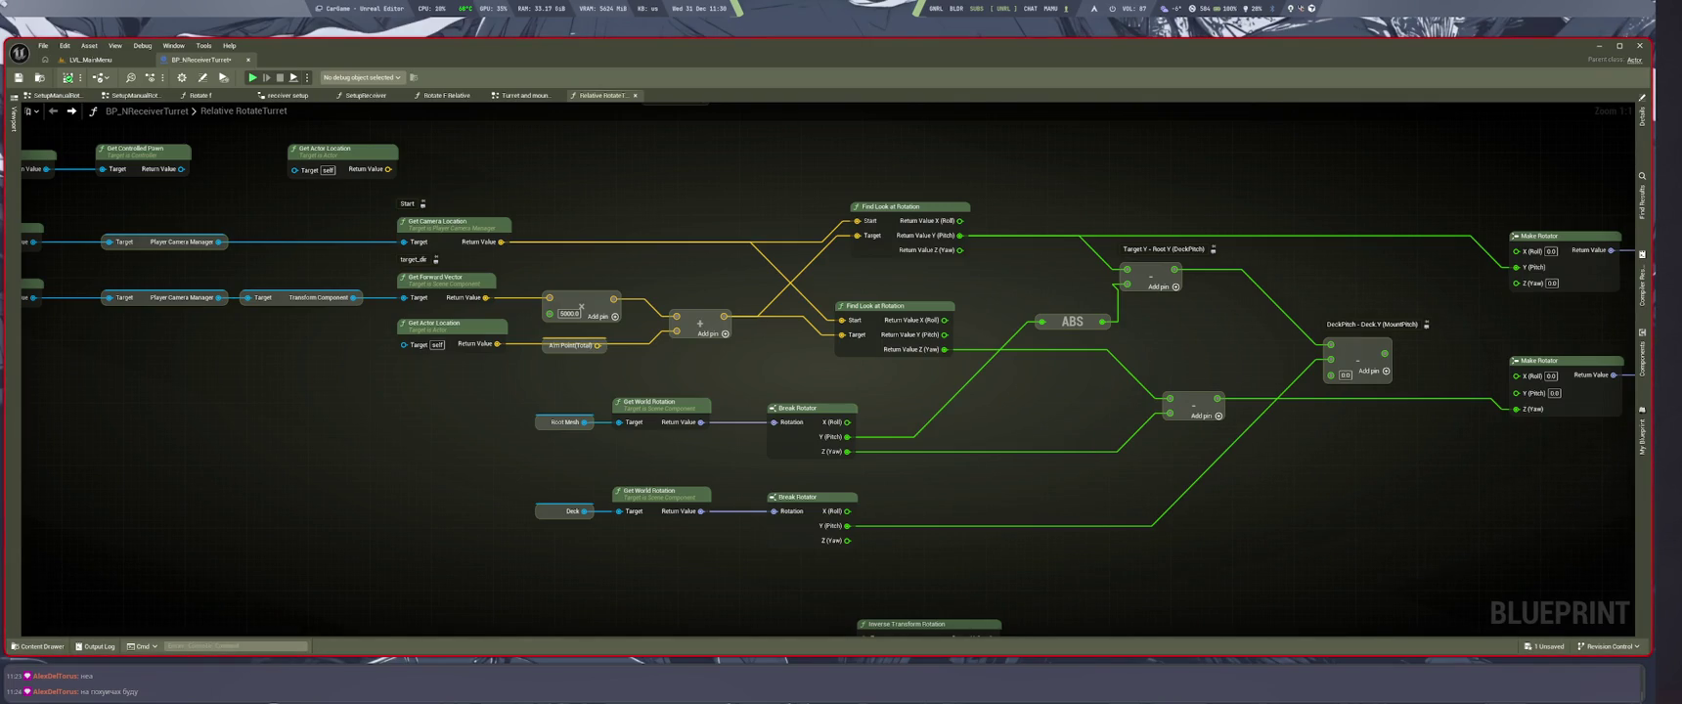
left_click(90, 59)
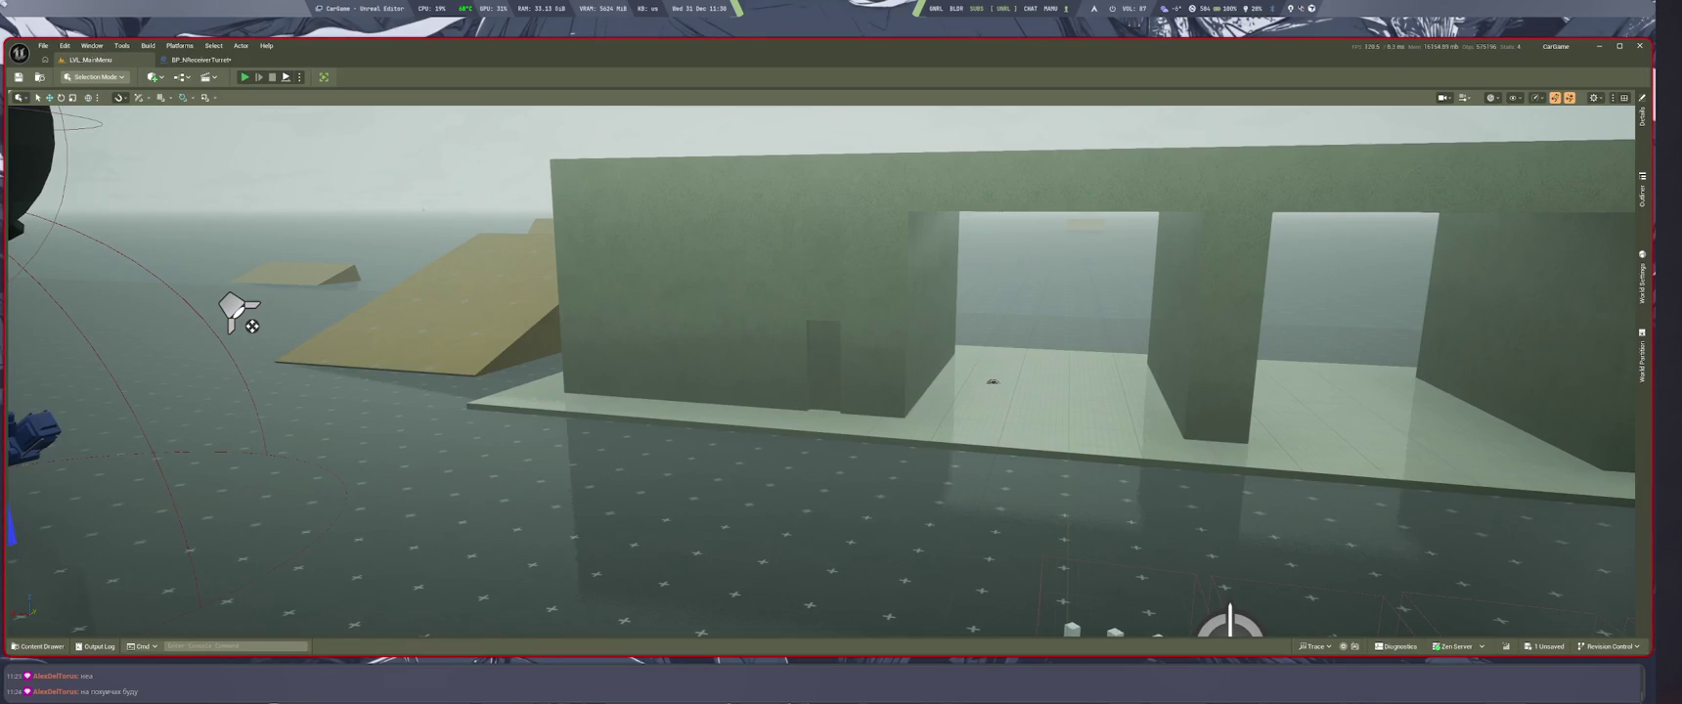
key("alt+p")
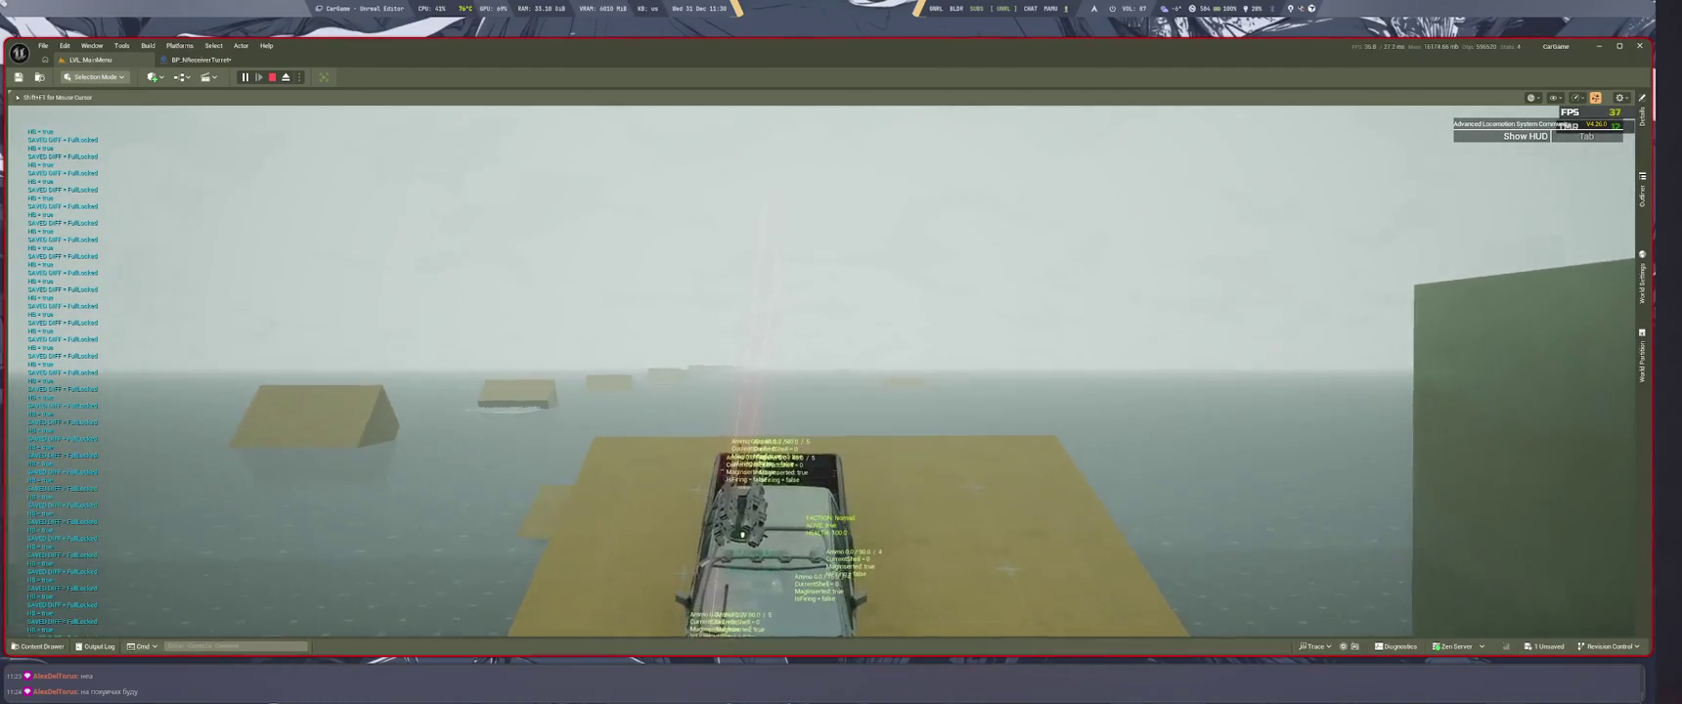
key("ctrl+Tab")
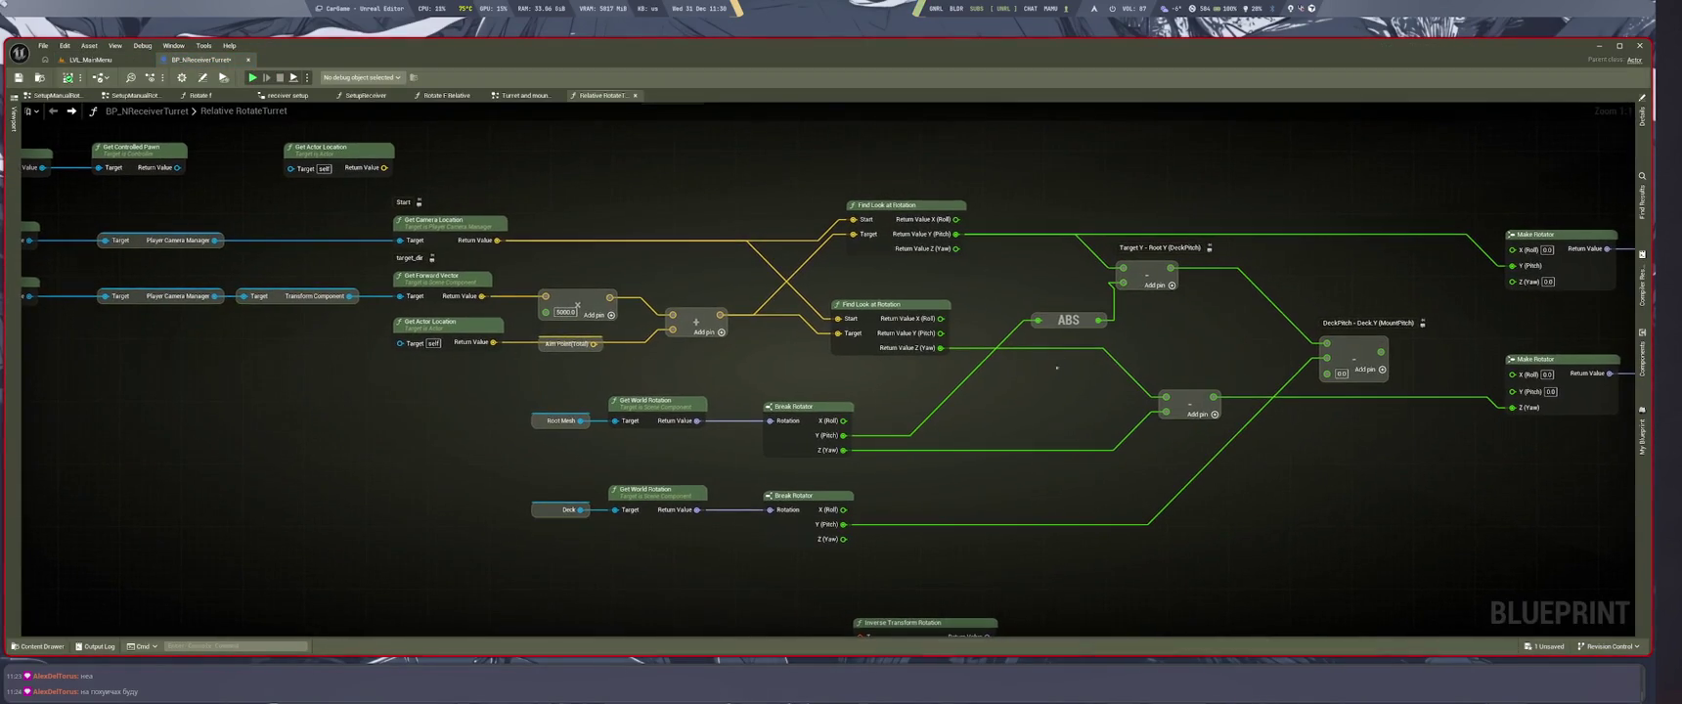
Step: Create an Add node fed from the ABS node's output
left_click_drag(1089, 321, 1066, 323)
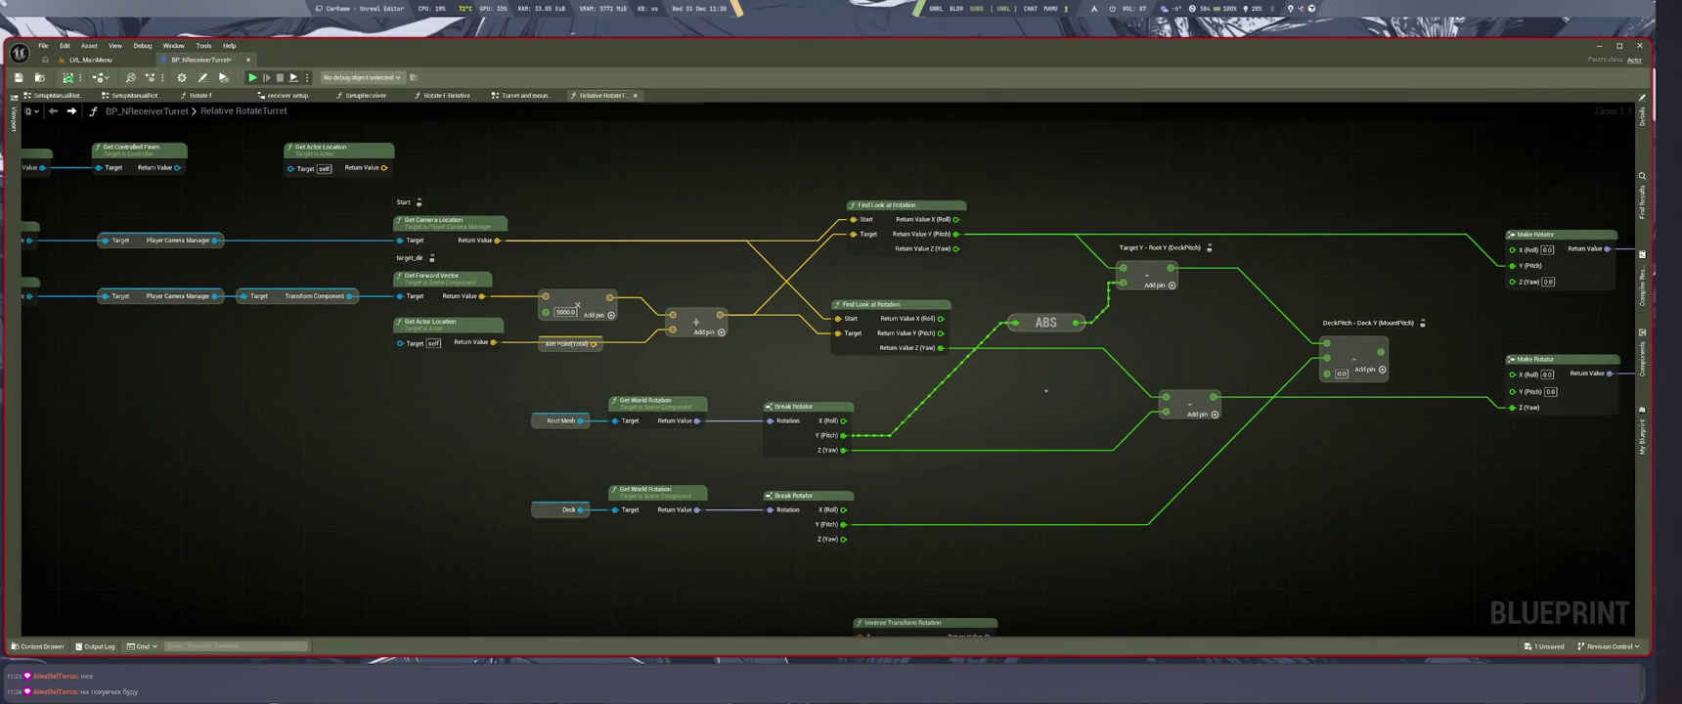
left_click_drag(969, 426, 1146, 456)
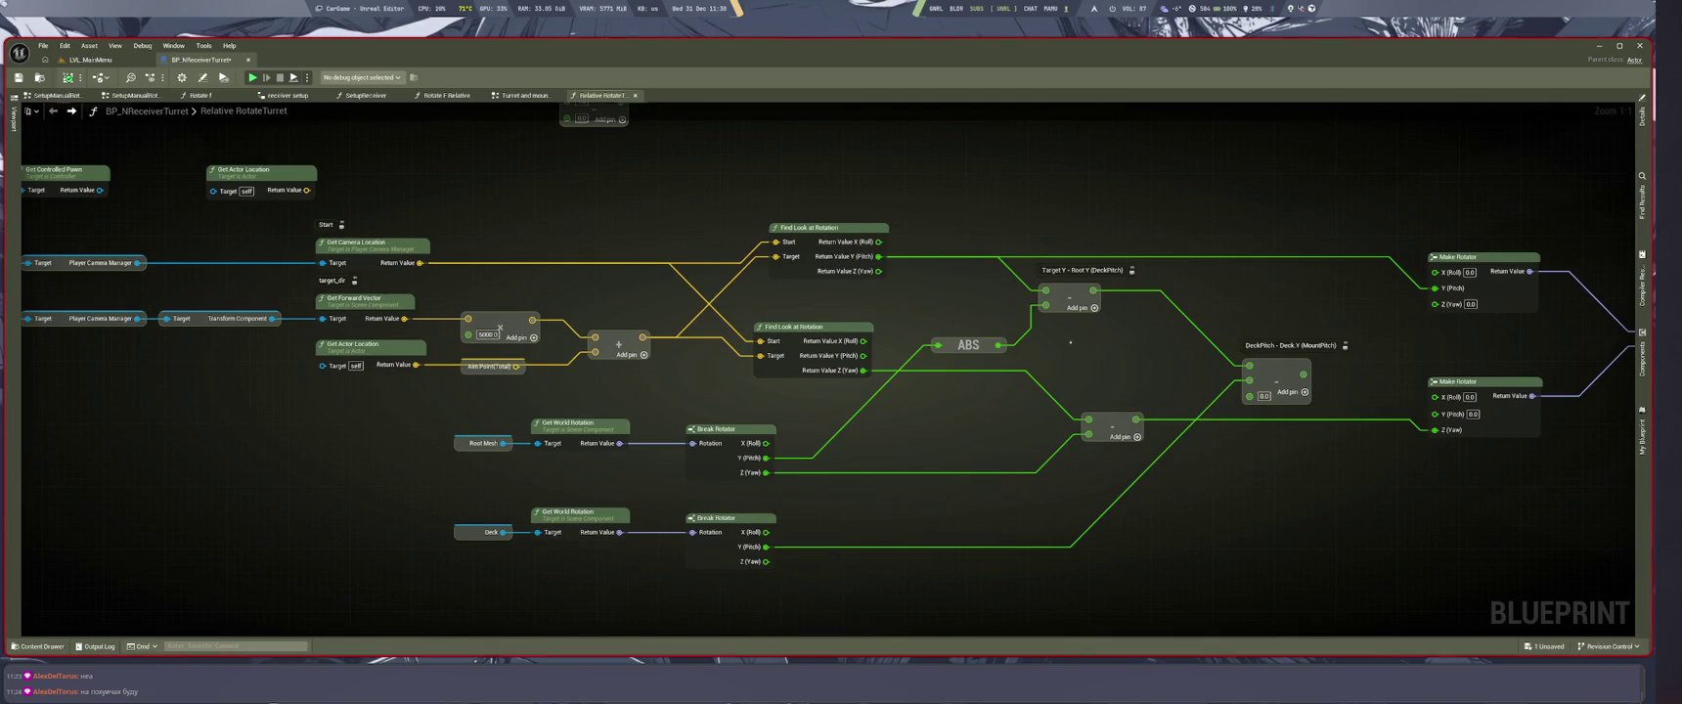
left_click_drag(999, 345, 1082, 339)
type("add")
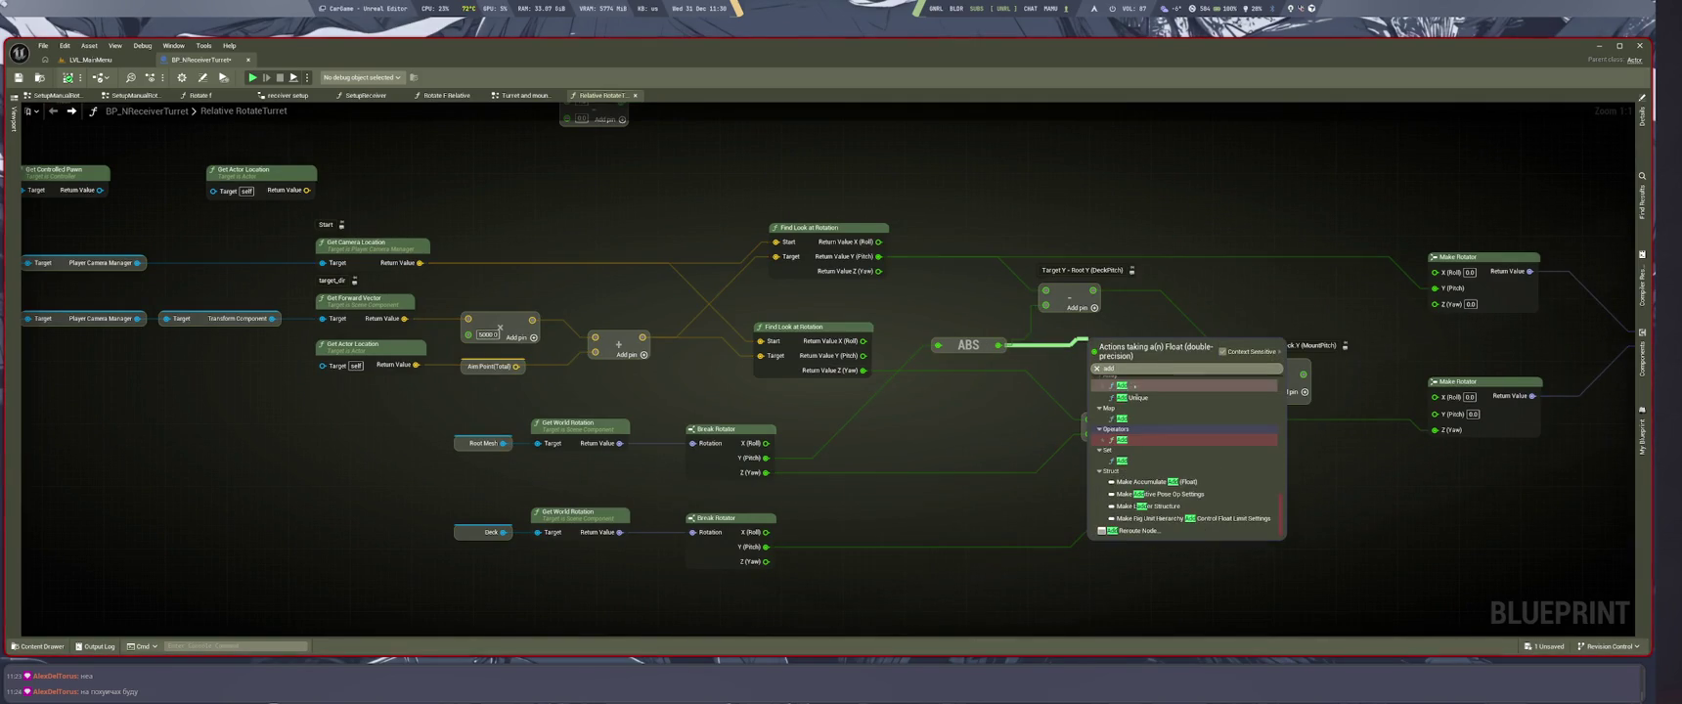
key("Return")
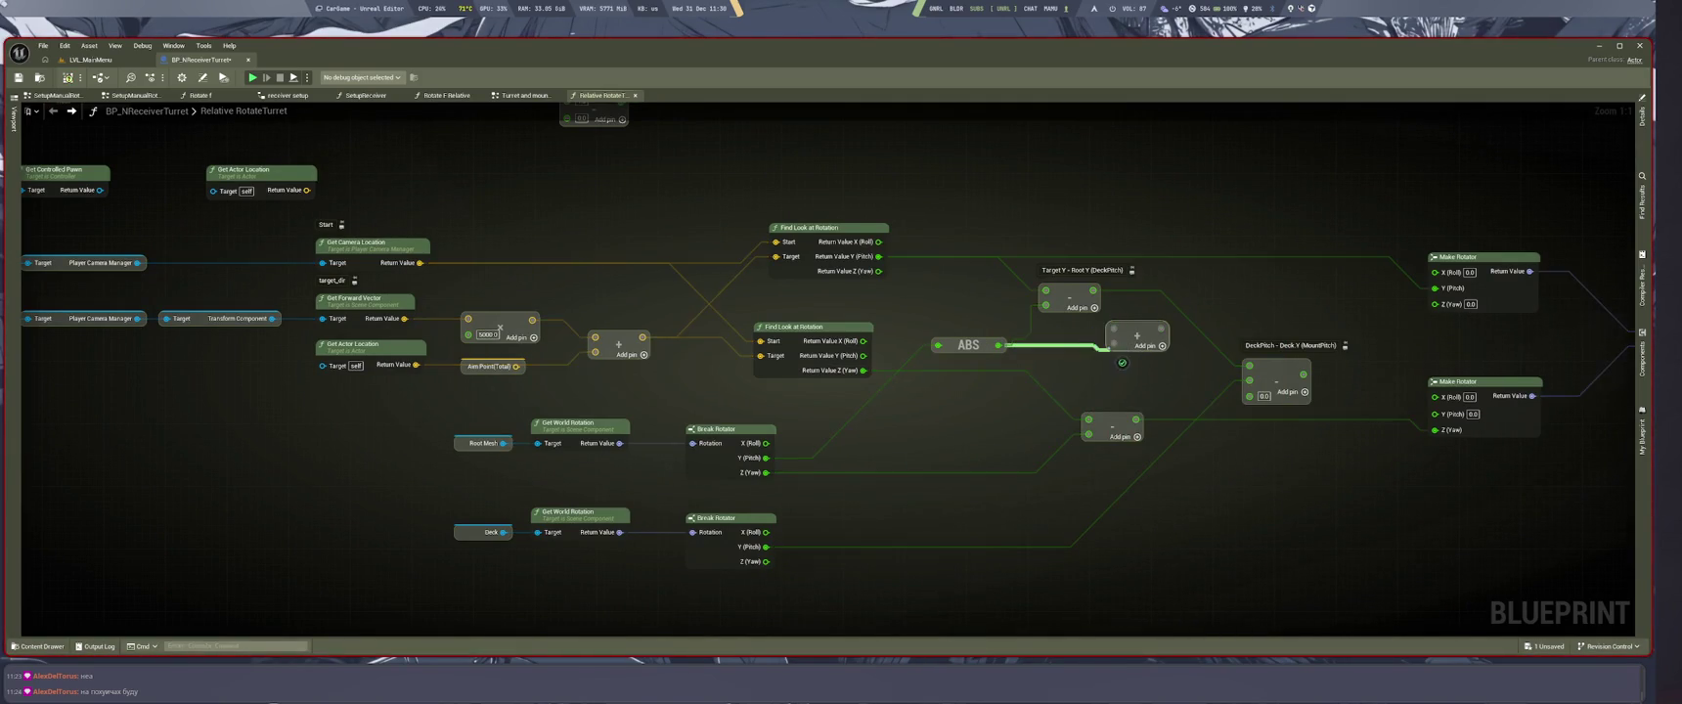
Step: Route the pitch wire into the Add node, then undo the rewiring and clear the selection
mouse_move(1046, 291)
left_mouse_down()
mouse_move(1127, 337)
mouse_move(1113, 330)
mouse_move(1249, 365)
left_mouse_up()
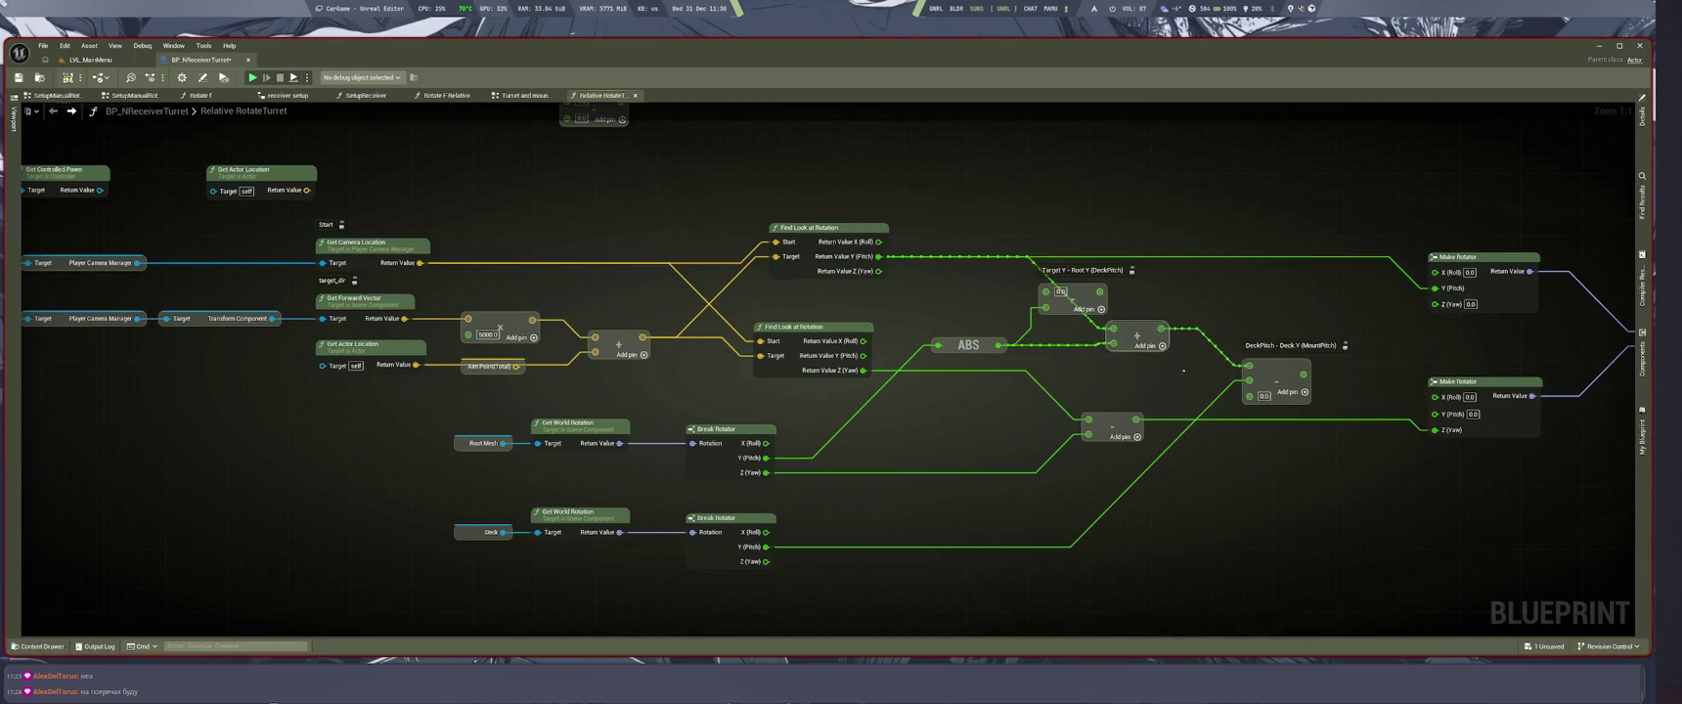
key("ctrl+z")
key("ctrl+z")
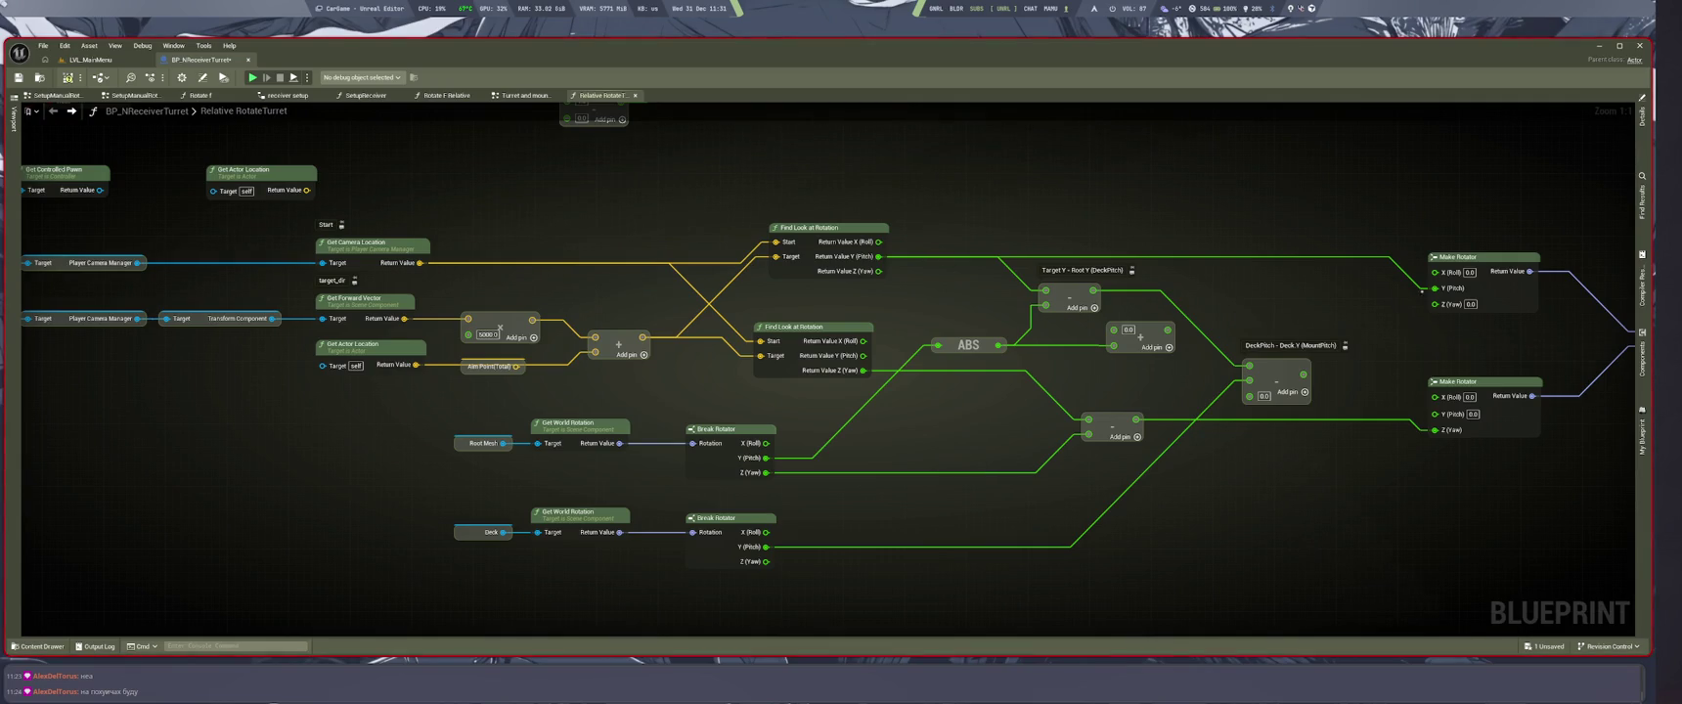
key("ctrl+z")
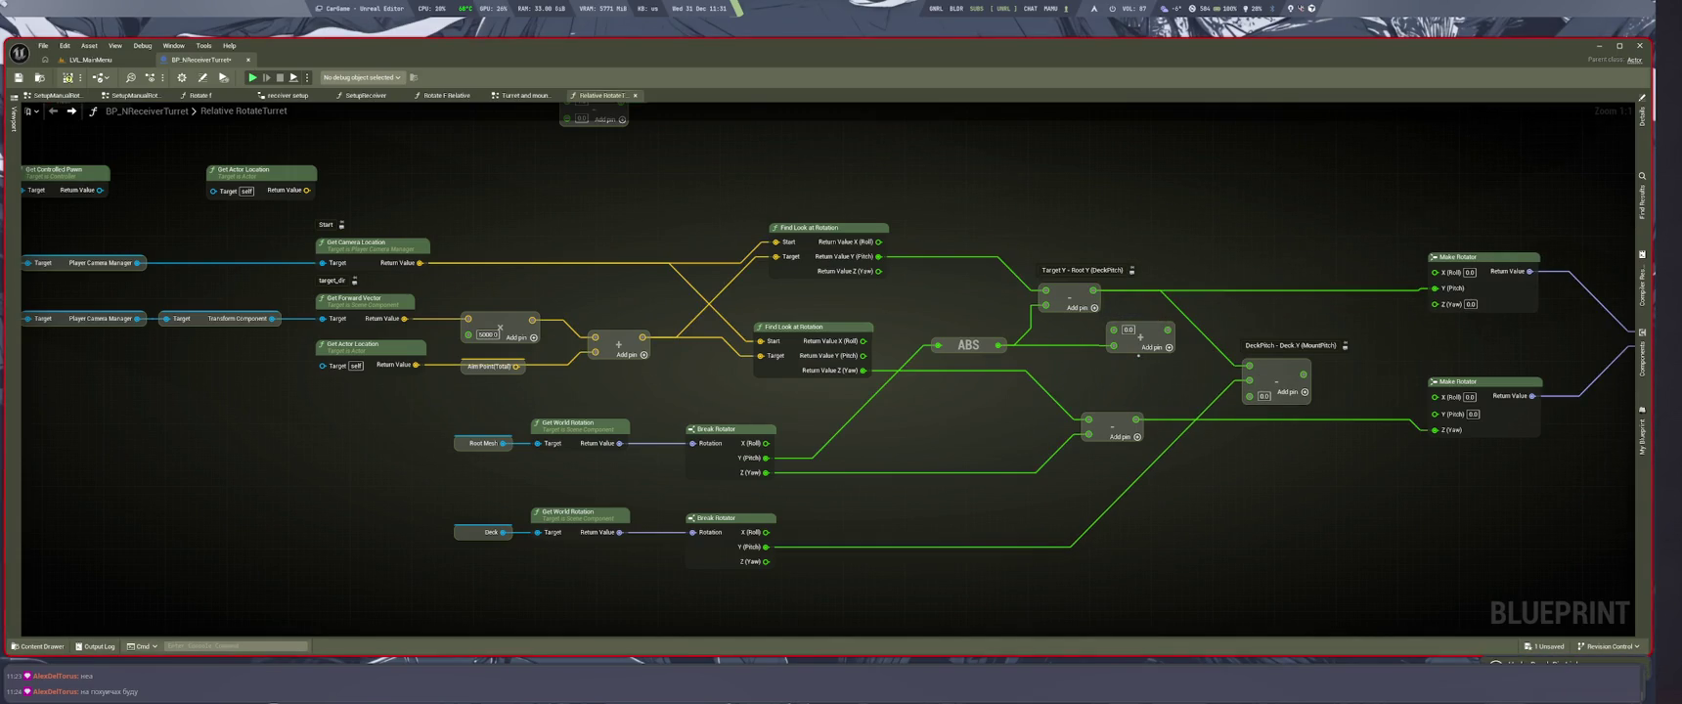
key("ctrl+z")
key("ctrl+z")
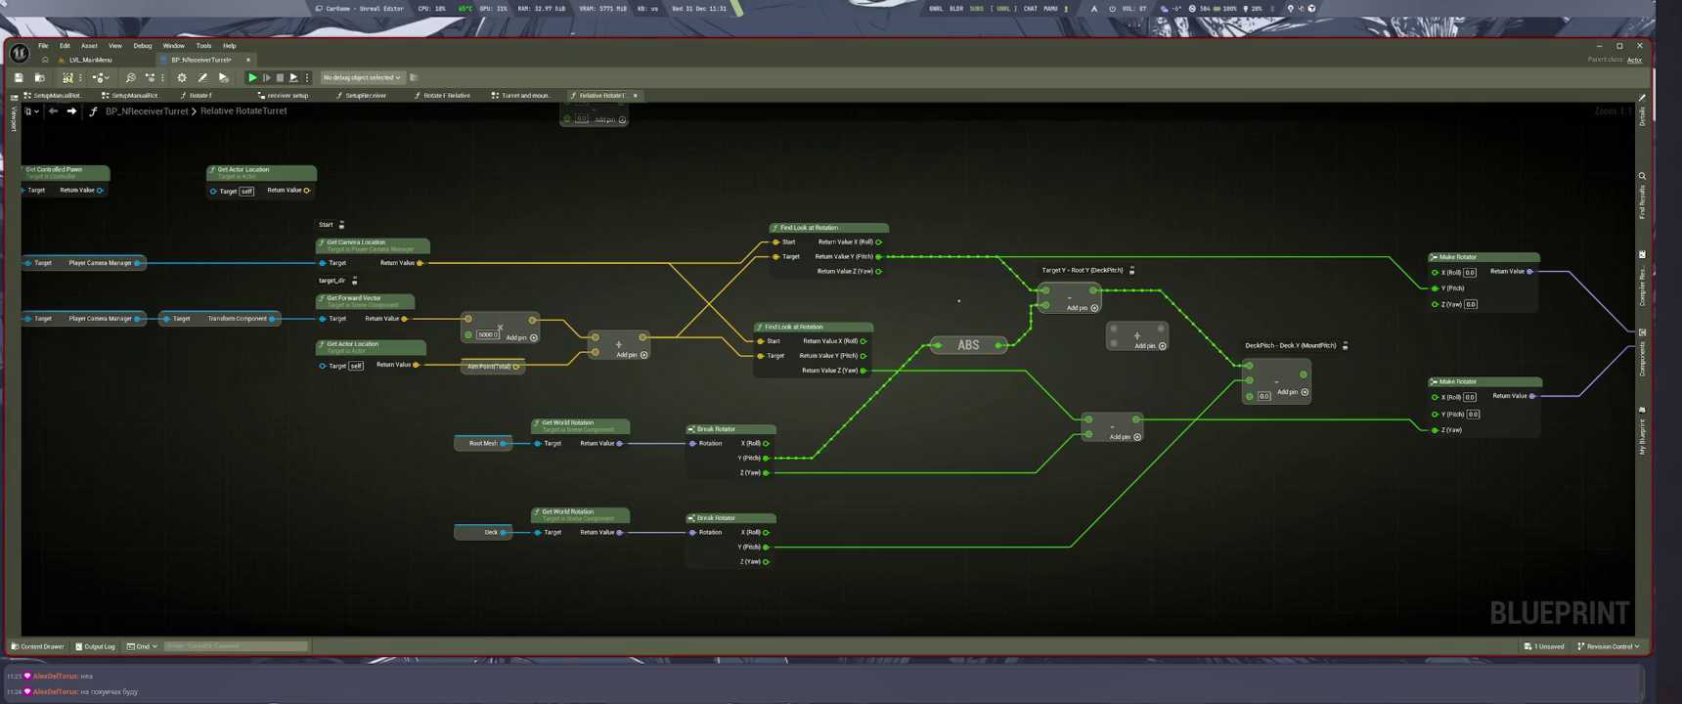
left_click(1134, 379)
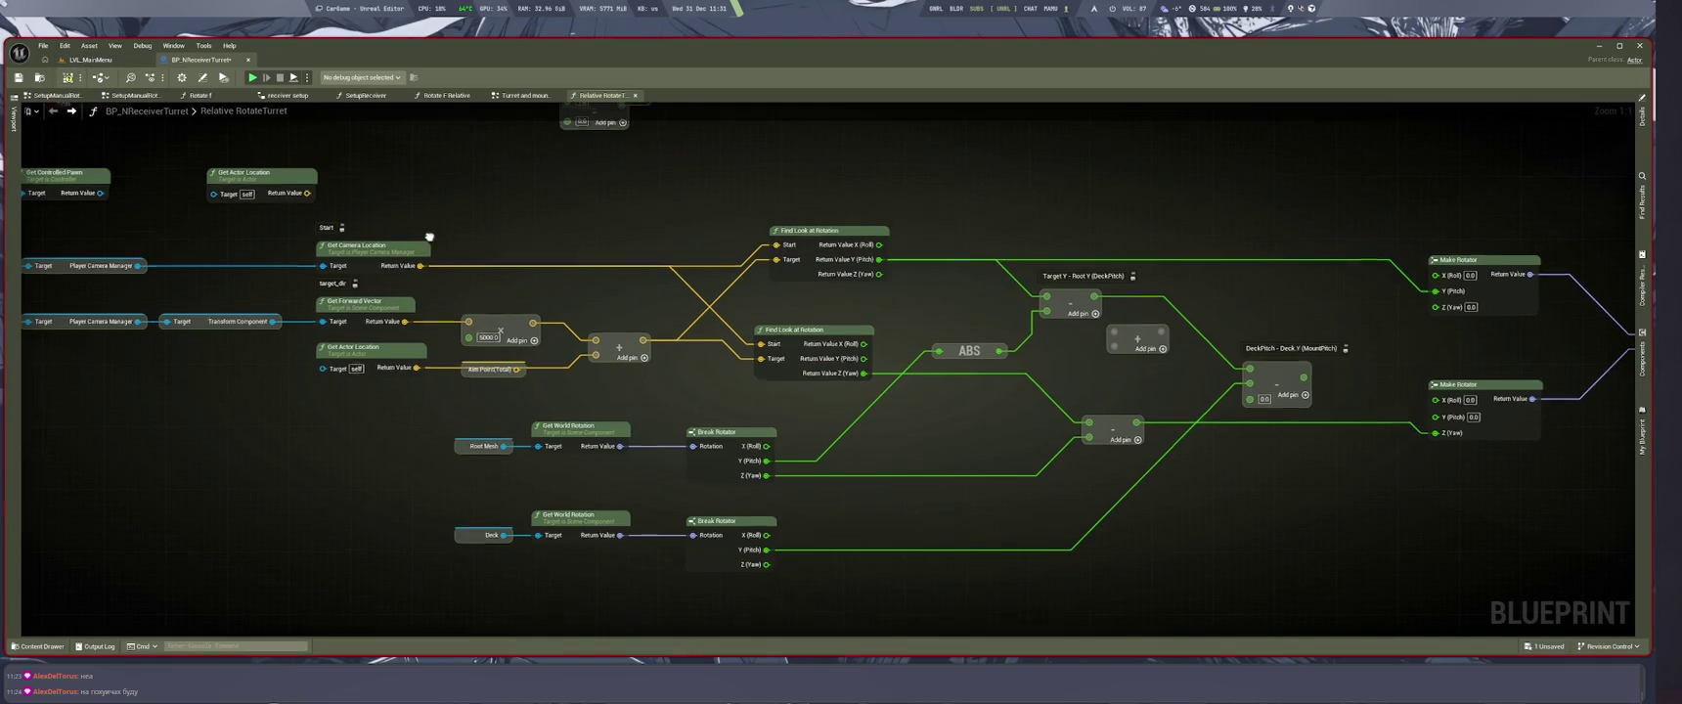
left_click(90, 60)
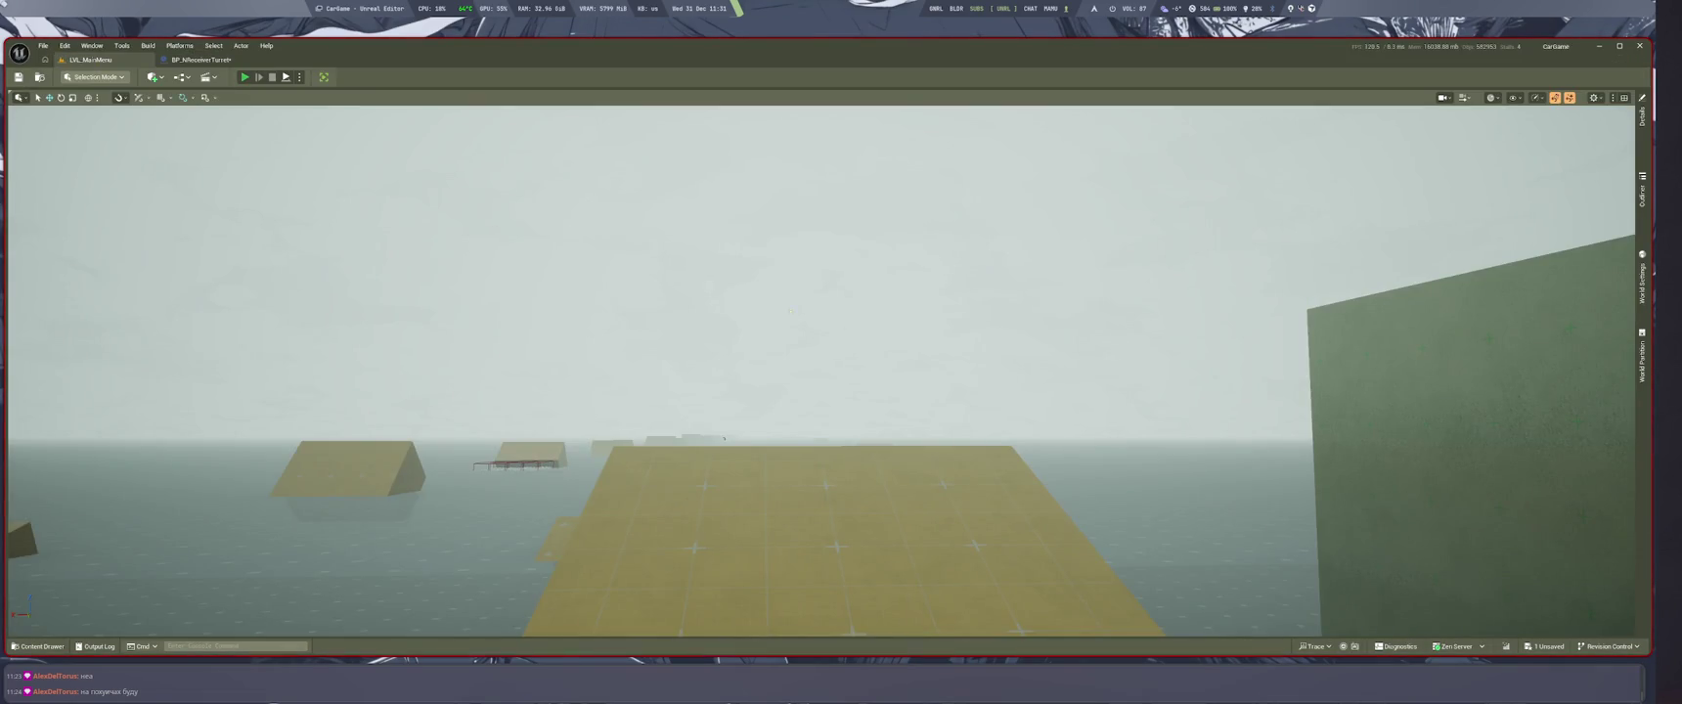
Step: Start Play-In-Editor with Alt+P, test the pickup truck's turret, then stop with Esc
key("alt+p")
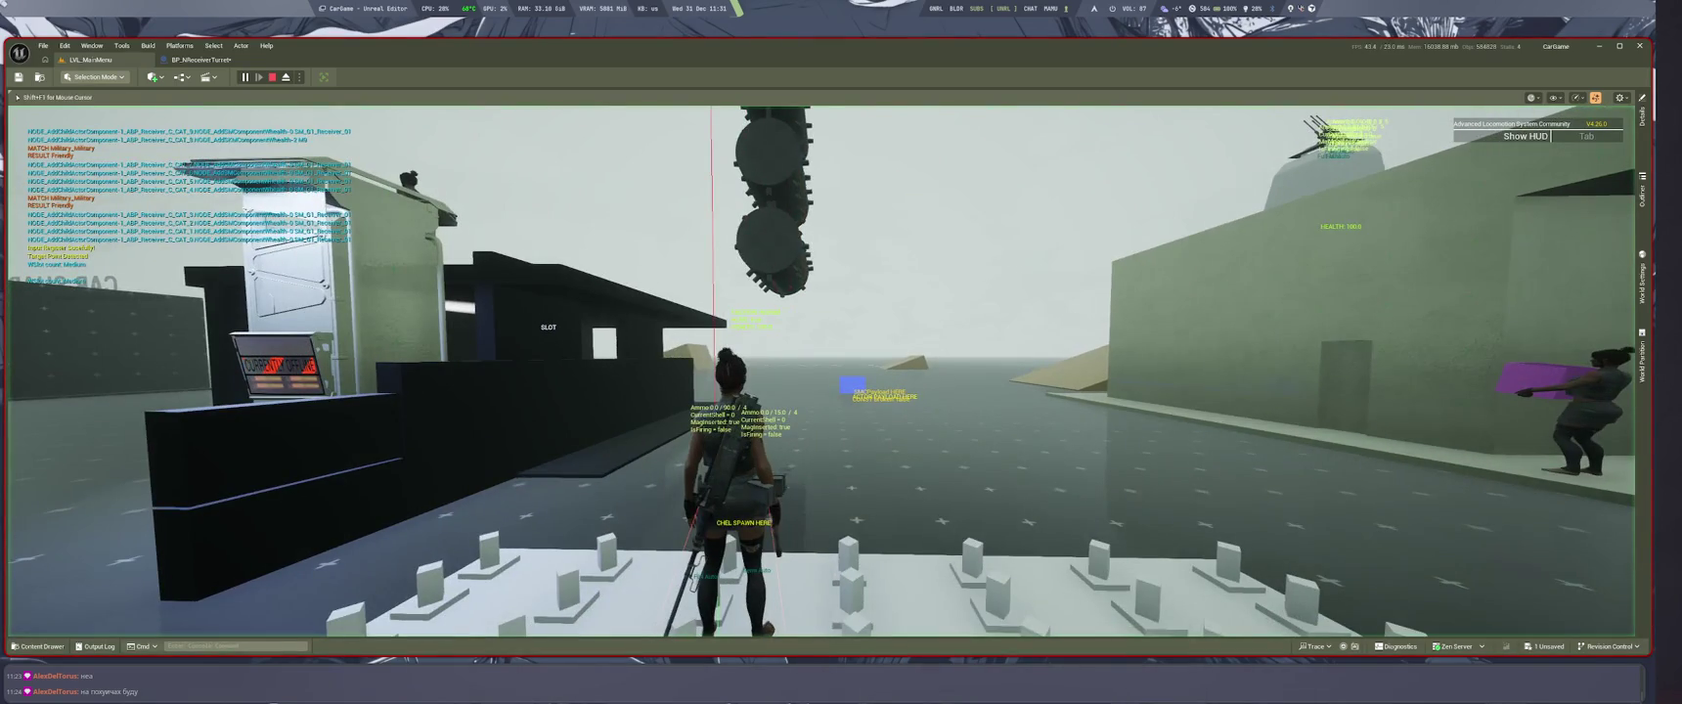
key("f")
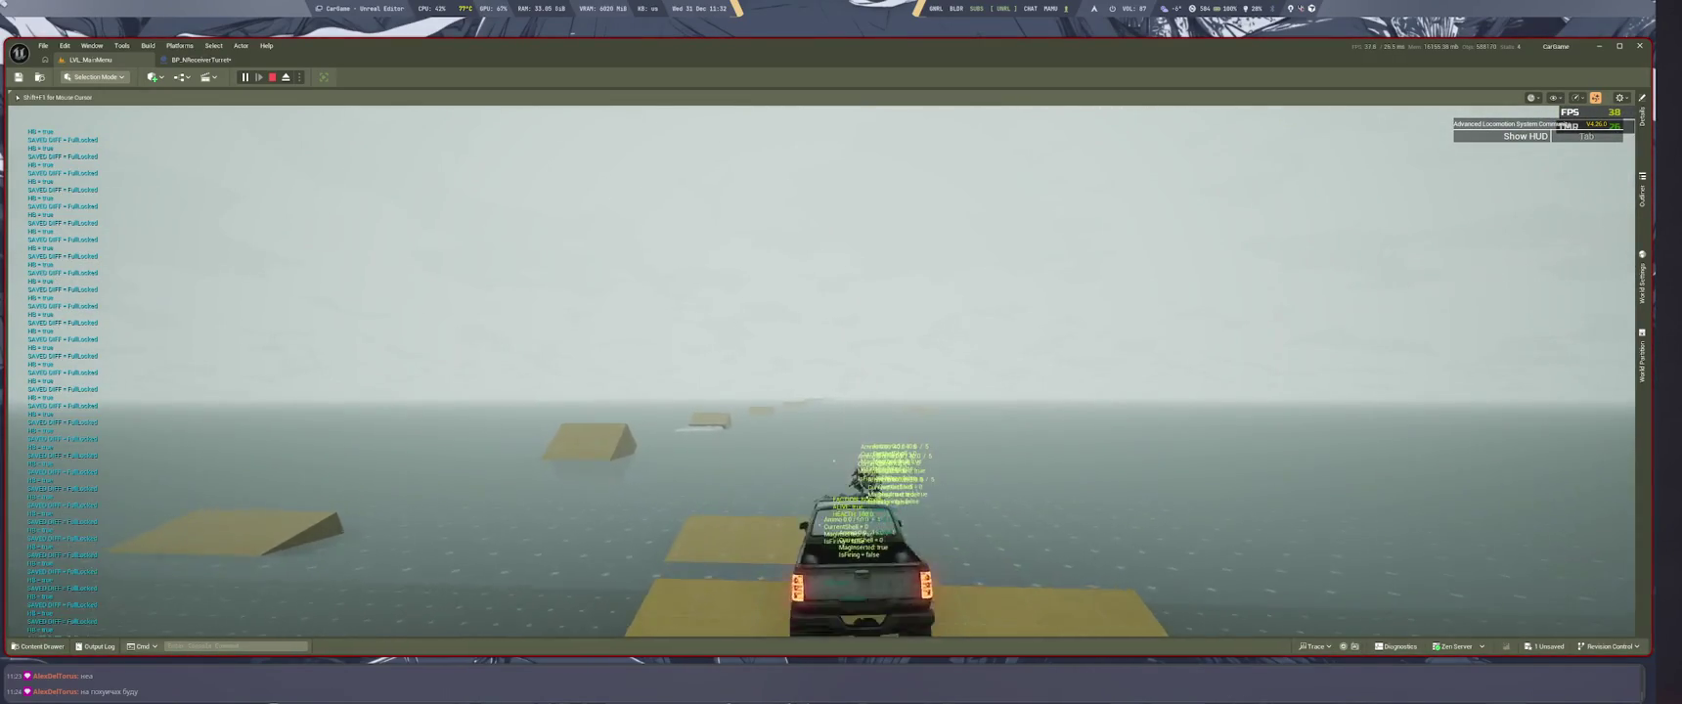
key("Escape")
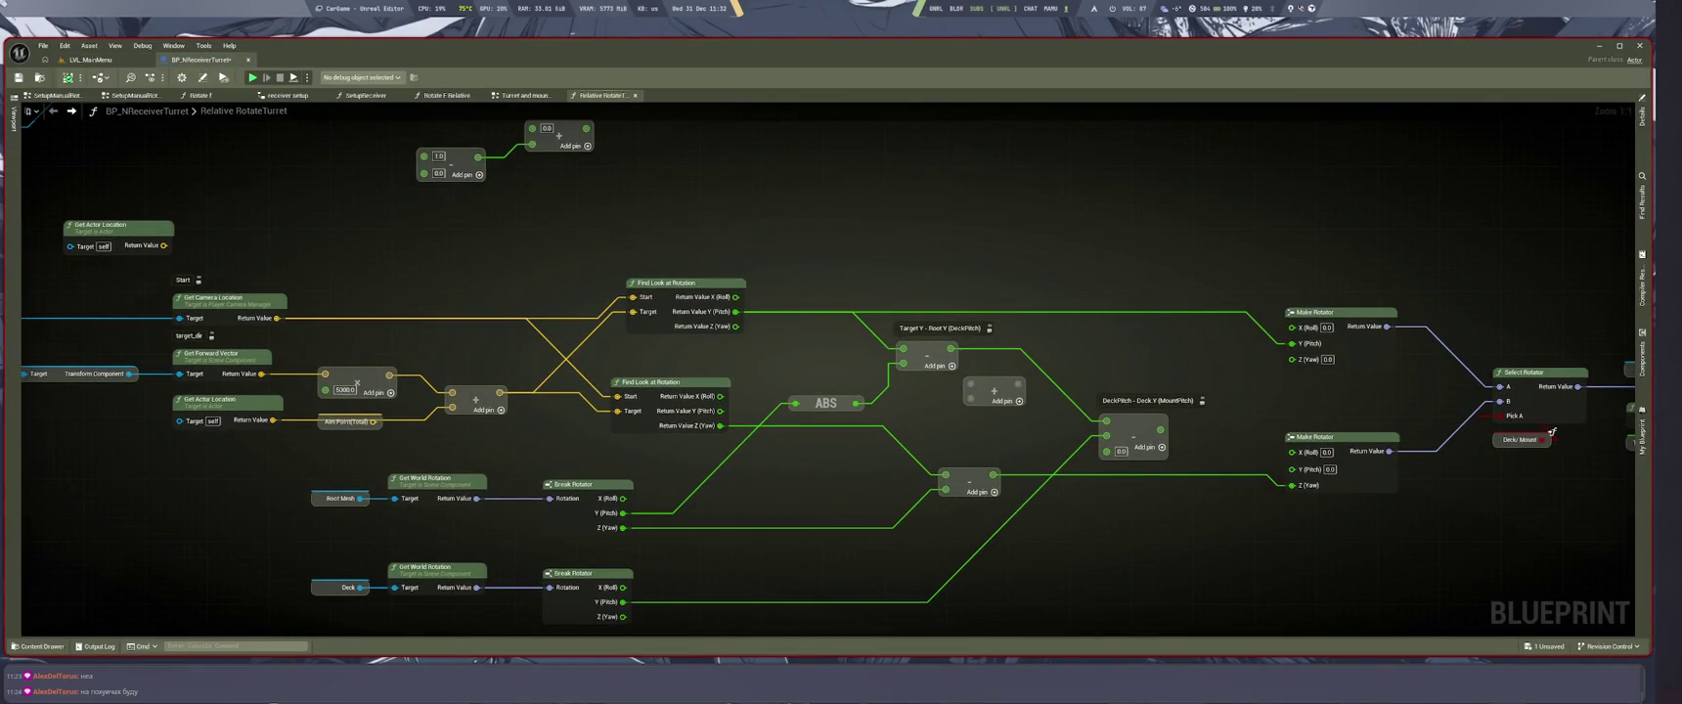
Step: Connect the subtraction result to the Make Rotator Y (Pitch) input
left_click_drag(949, 347, 1292, 344)
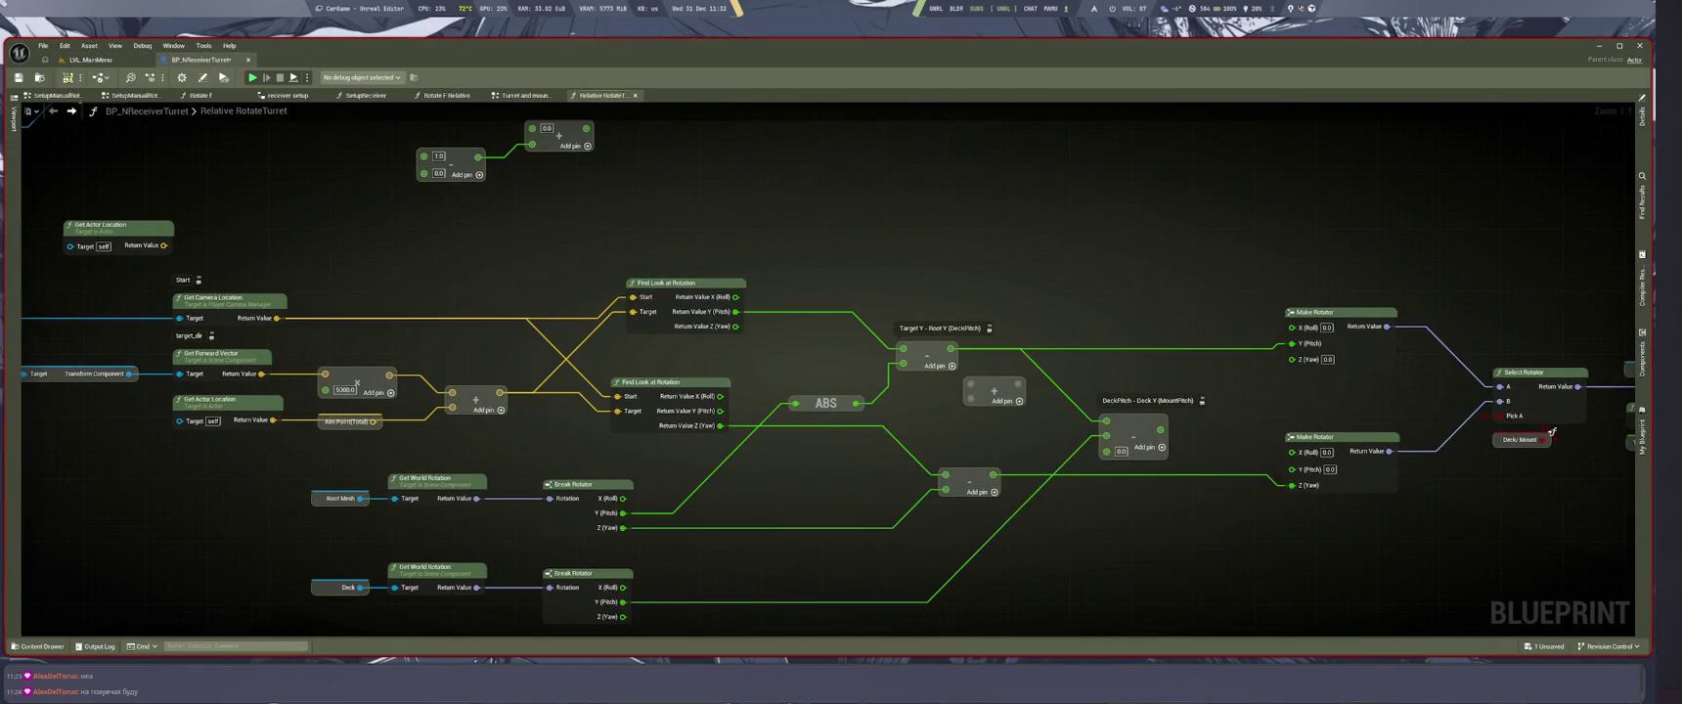
left_click(90, 58)
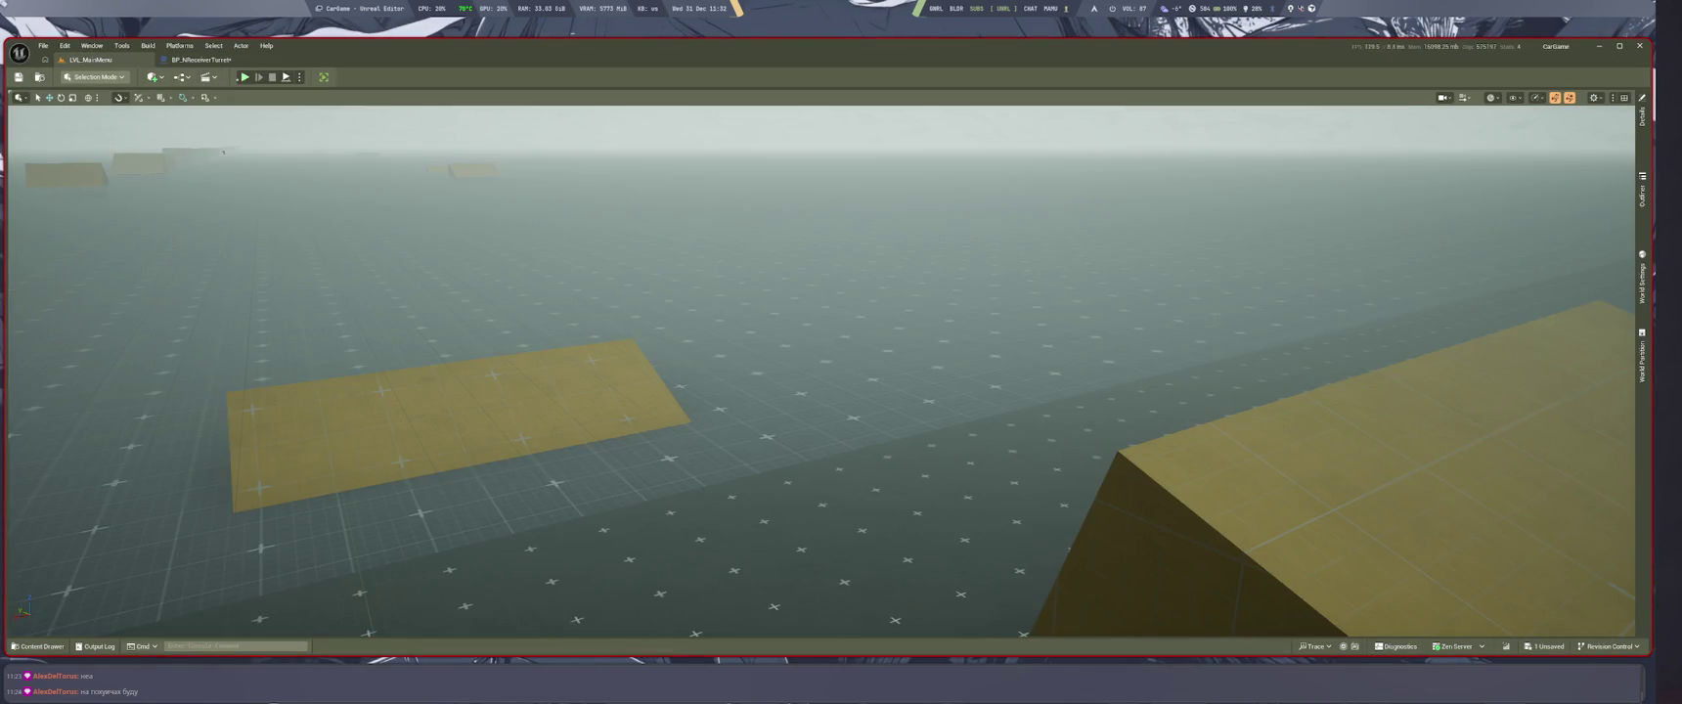
left_click(200, 60)
scroll(1487, 568, "up", 3)
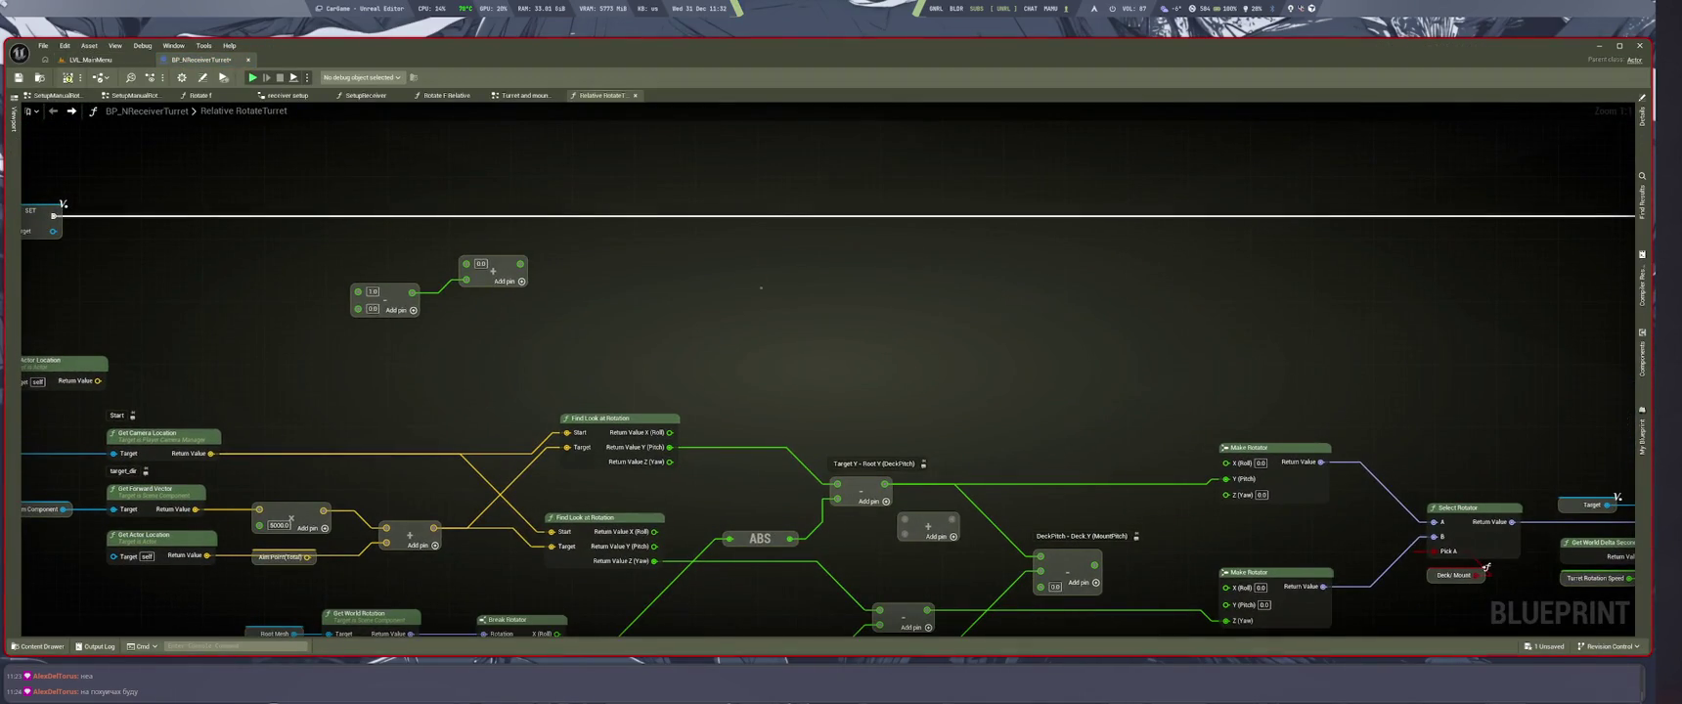
Step: Add a comment box noting the turret pitches up front and back, sides fine
key("c")
type("пастру - задирает спереди и")
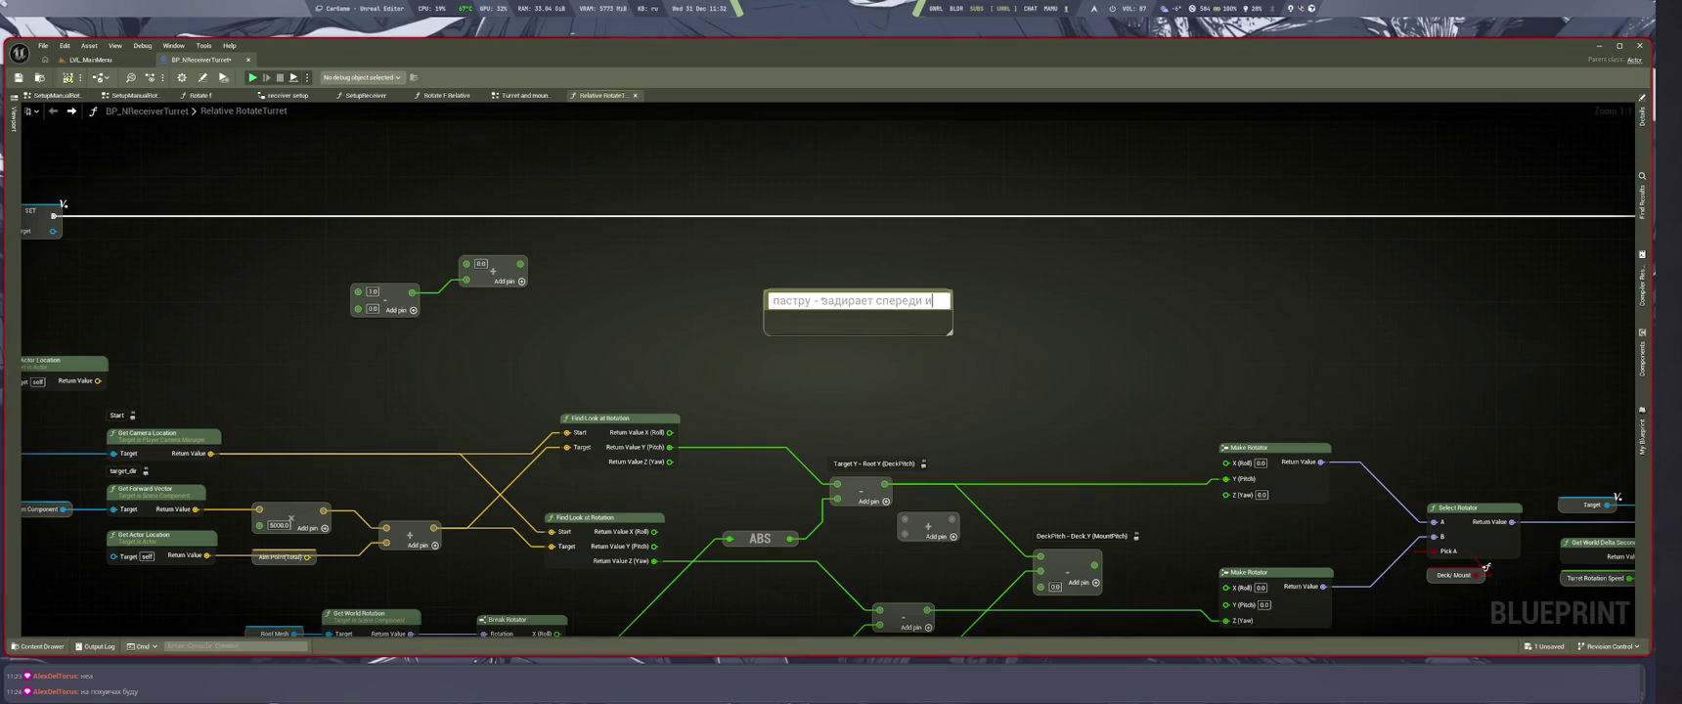
type("сзда")
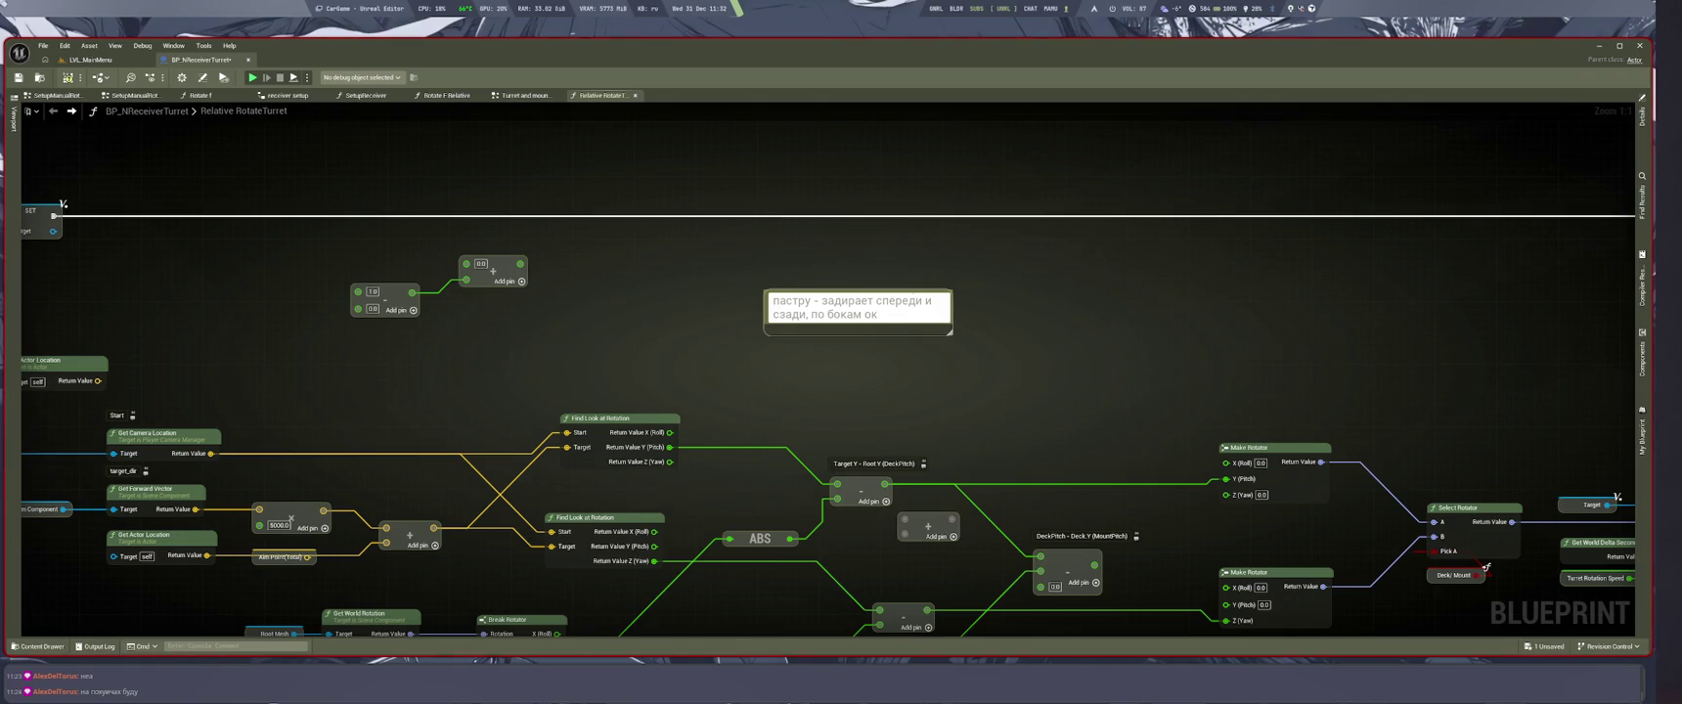
key("Return")
left_click(1085, 360)
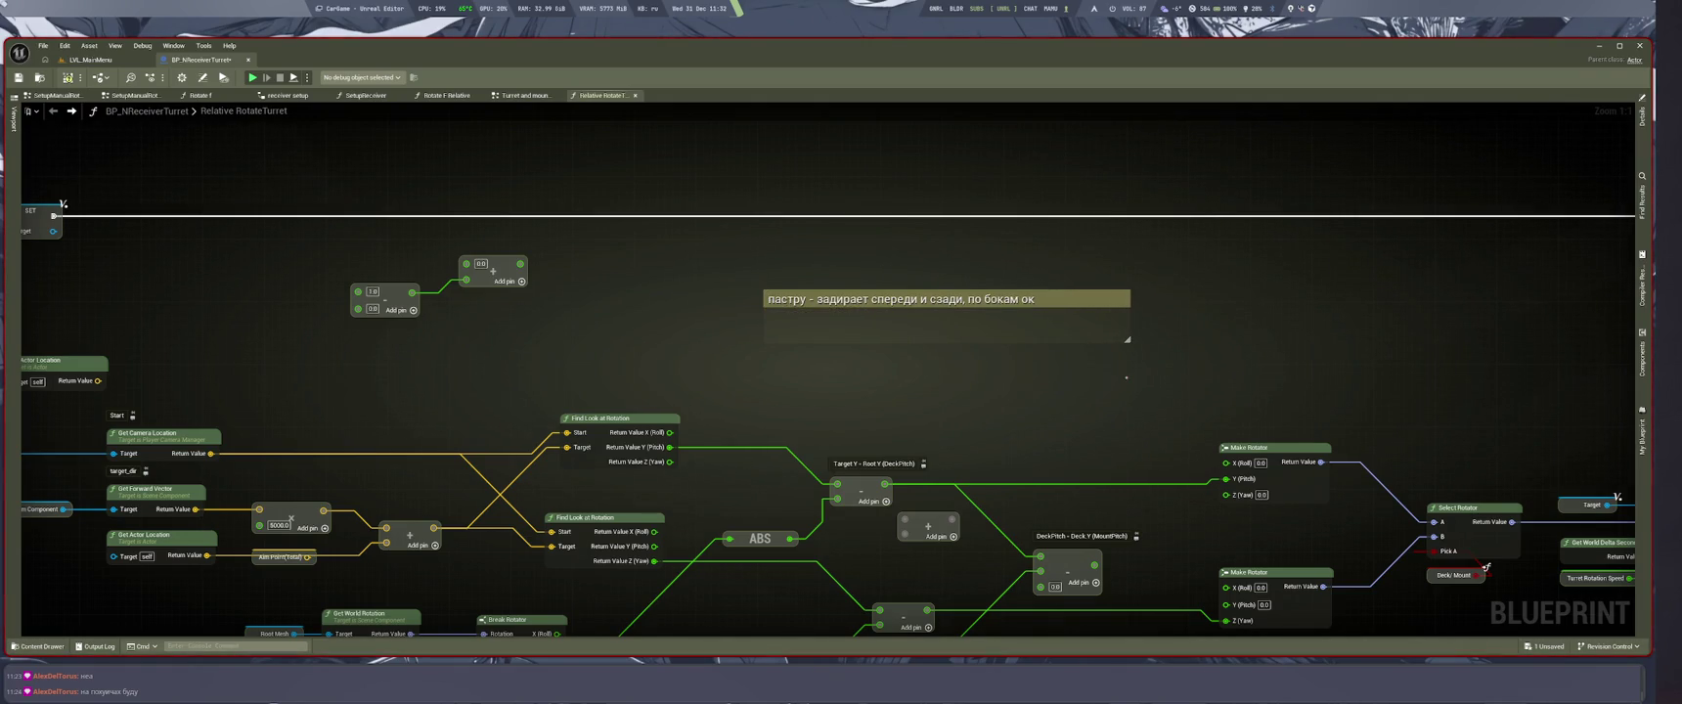
double_click(1035, 299)
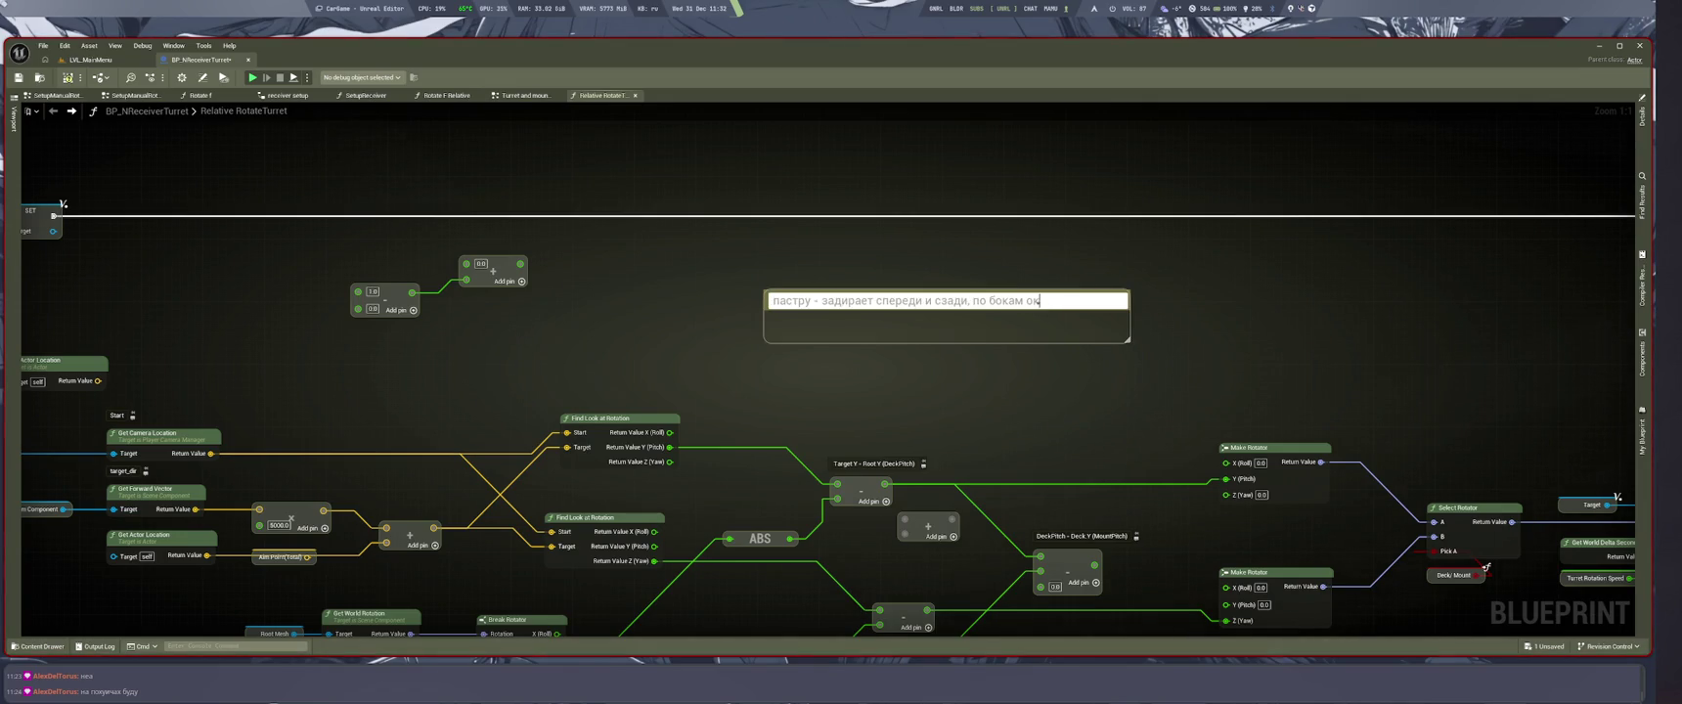
left_click(1065, 413)
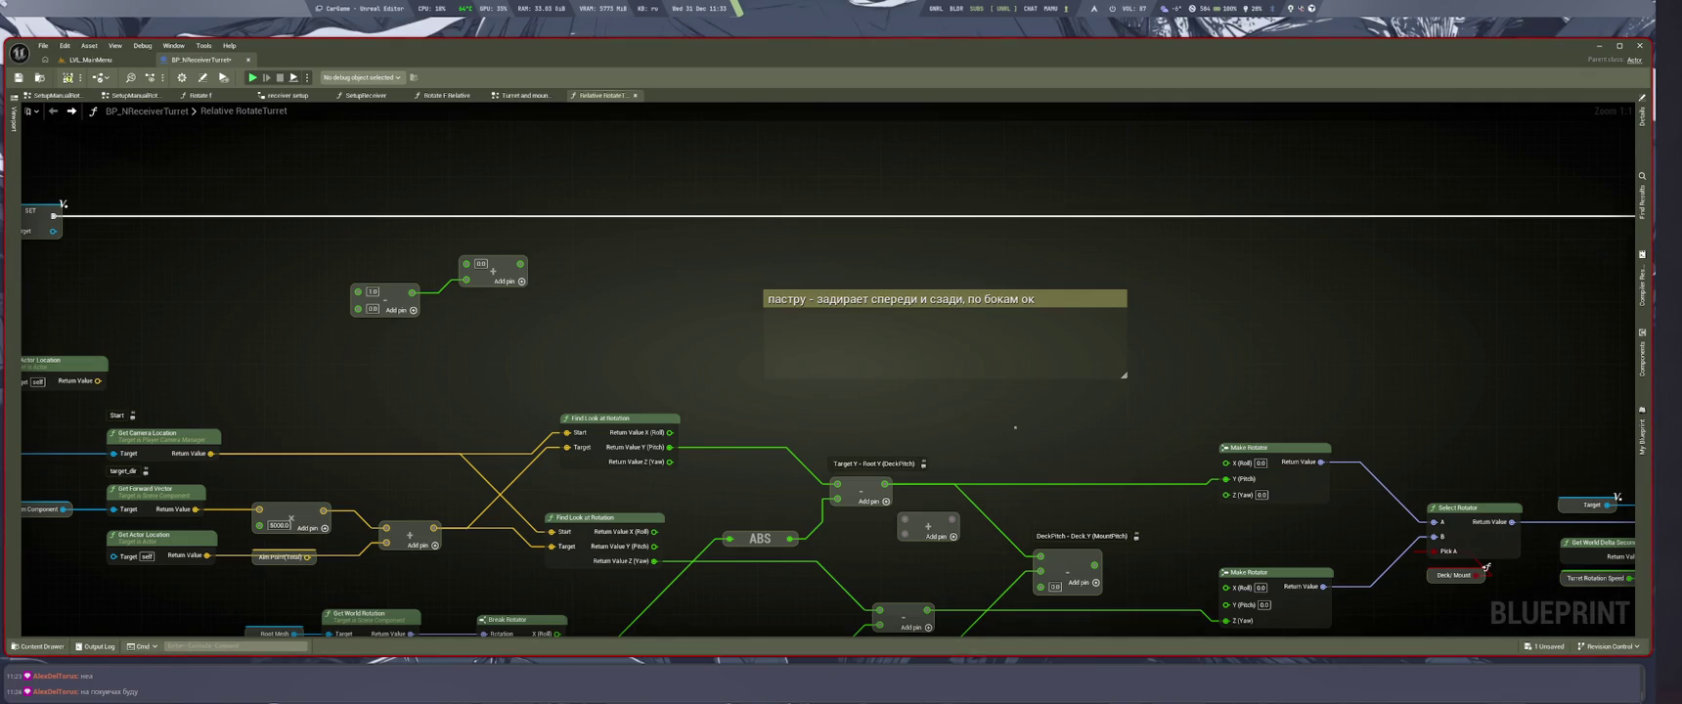
double_click(900, 300)
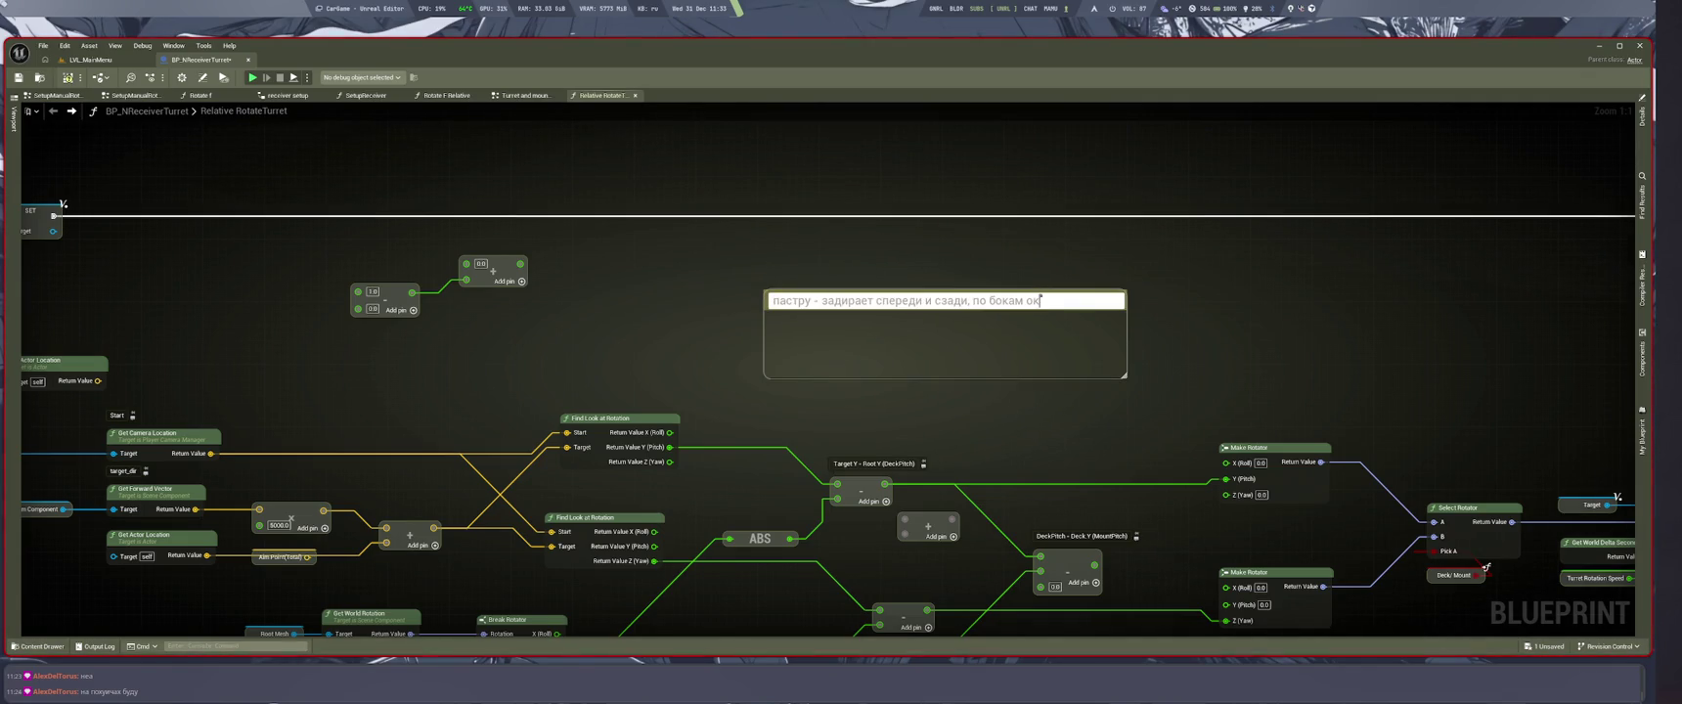
left_click(1080, 391)
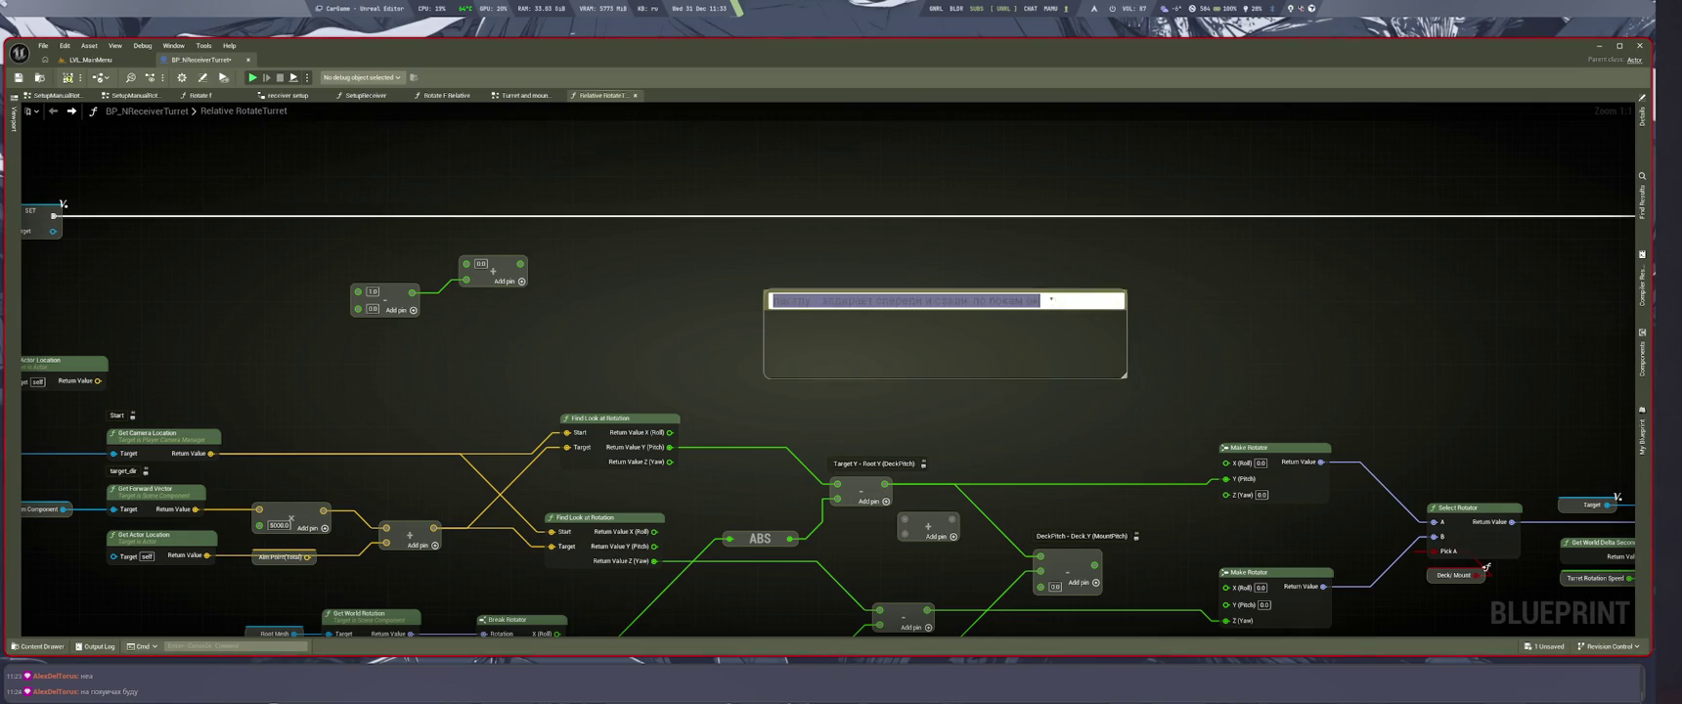
Step: Start a second comment line beginning 'Y - абс Y ='
double_click(1054, 302)
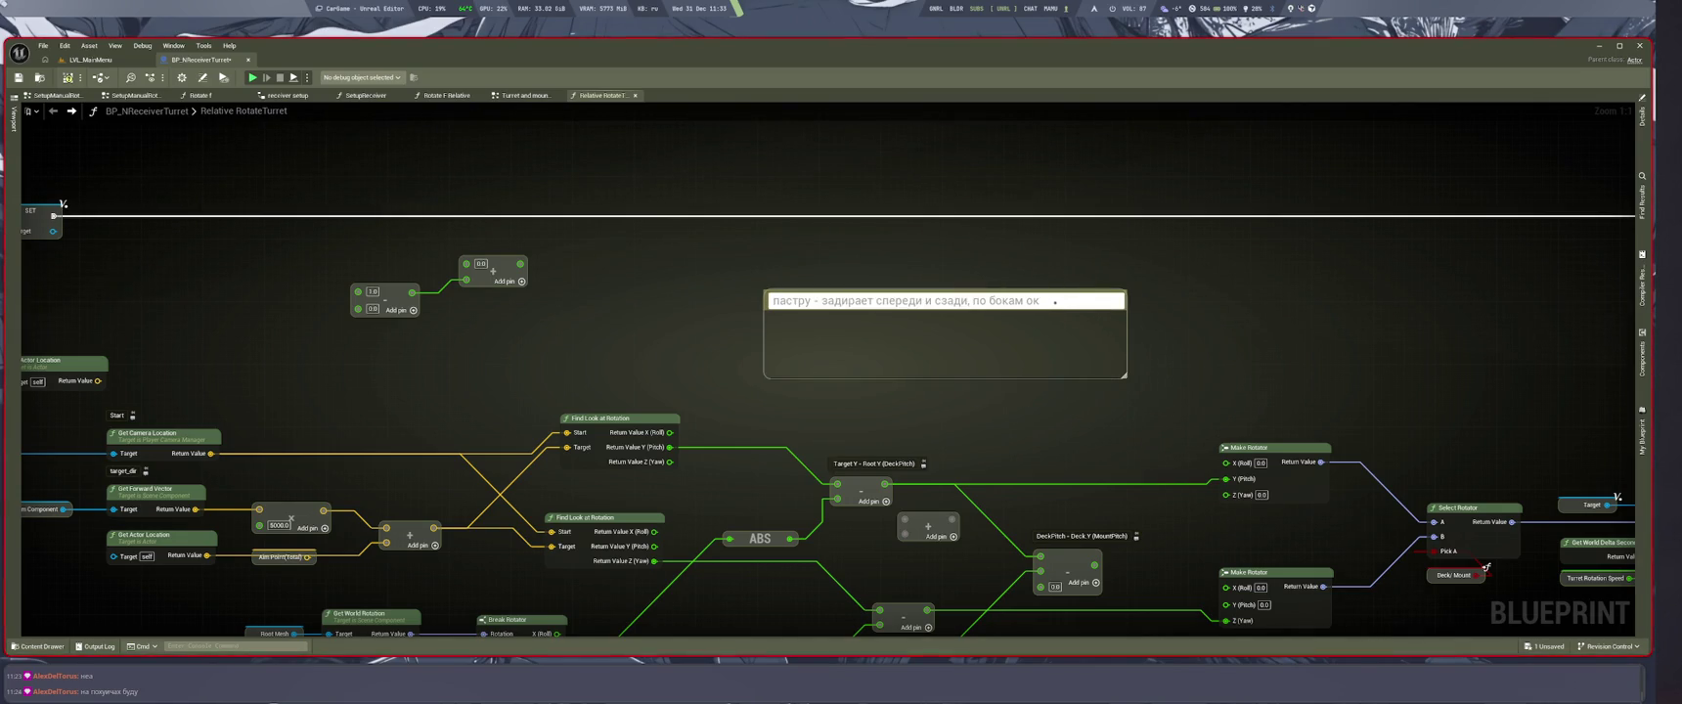
key("shift+Return")
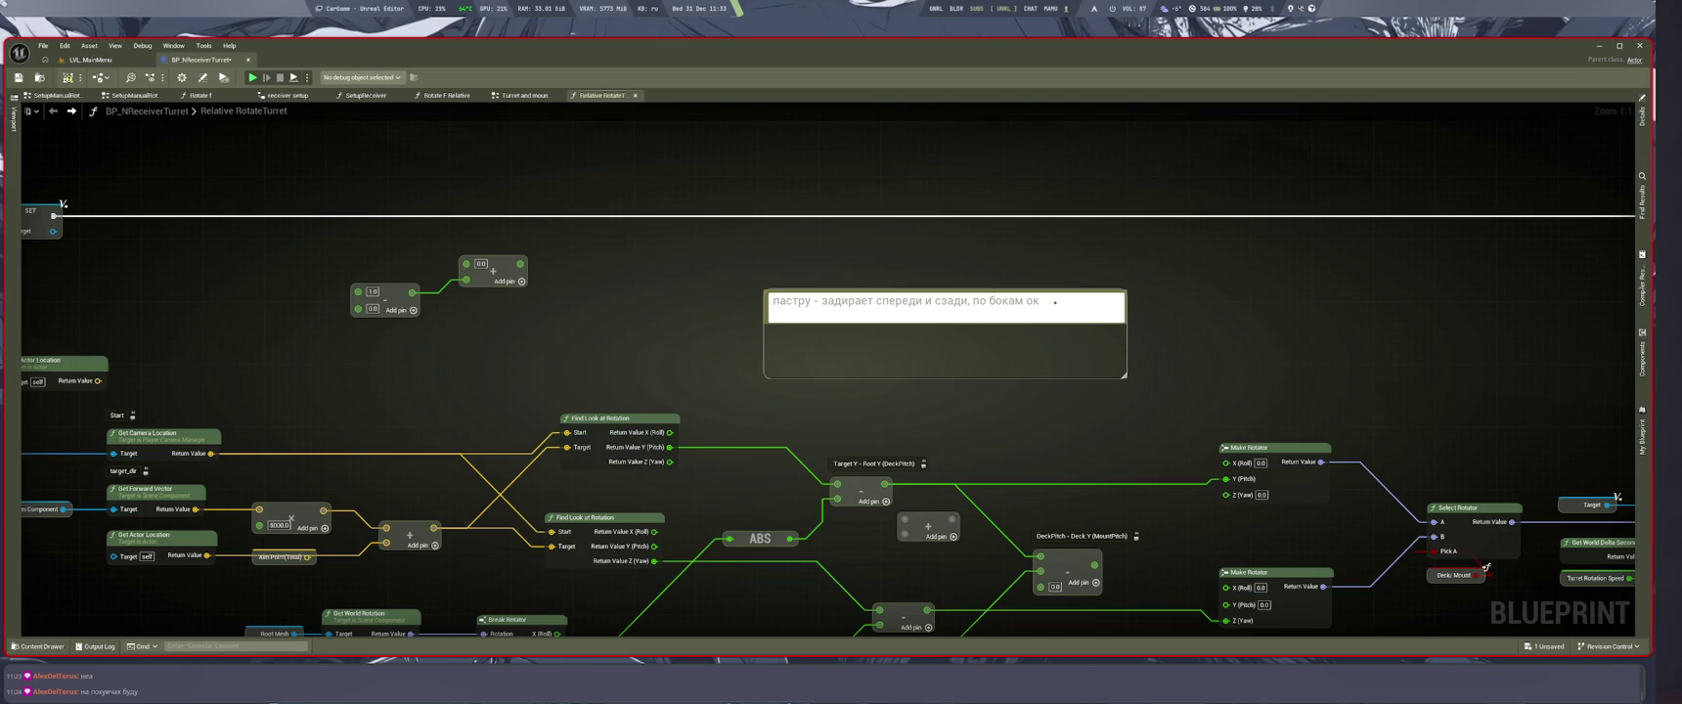
type("фбас")
key("BackSpace")
key("BackSpace")
key("BackSpace")
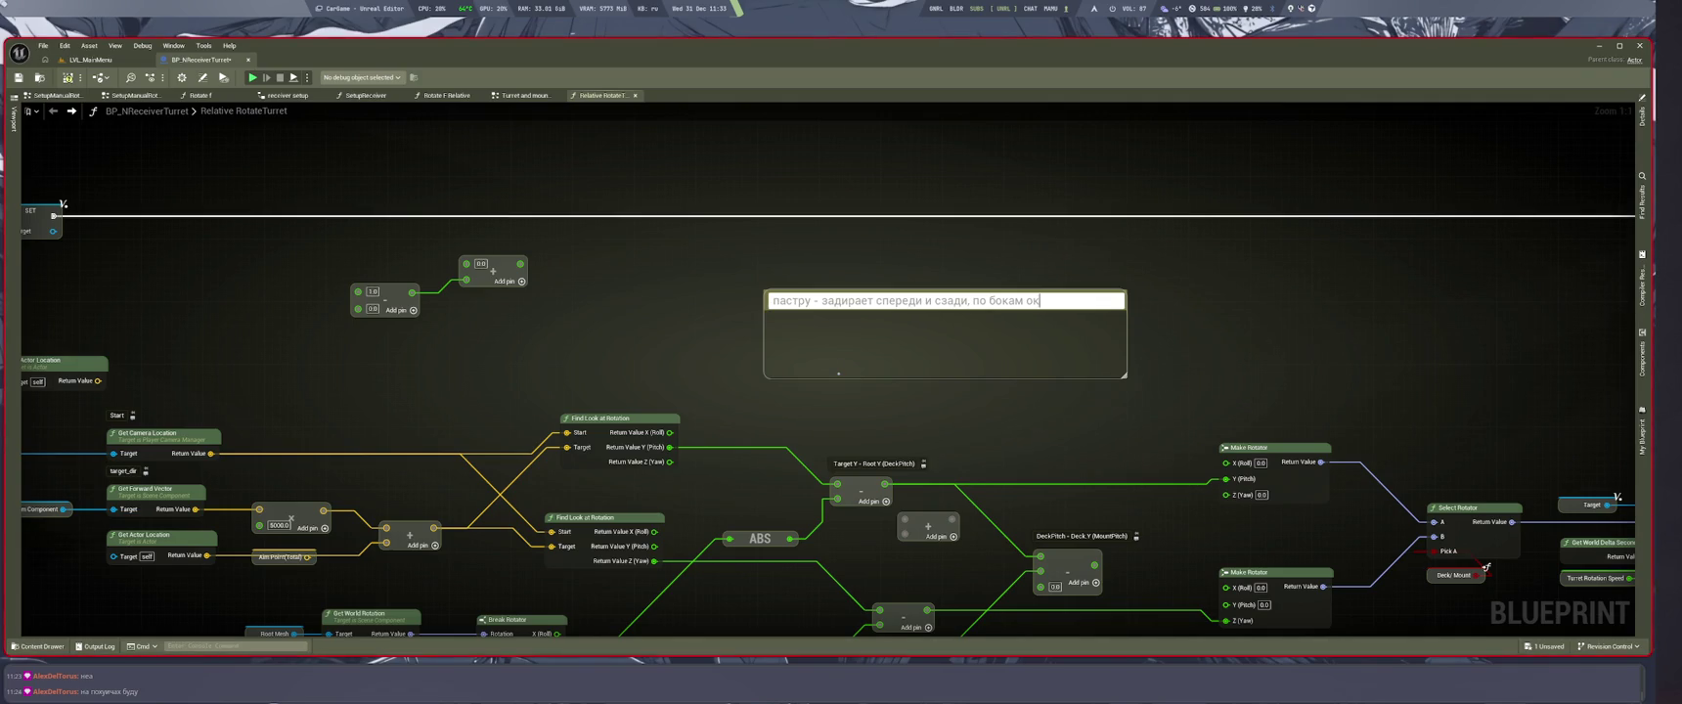
key("shift+Return")
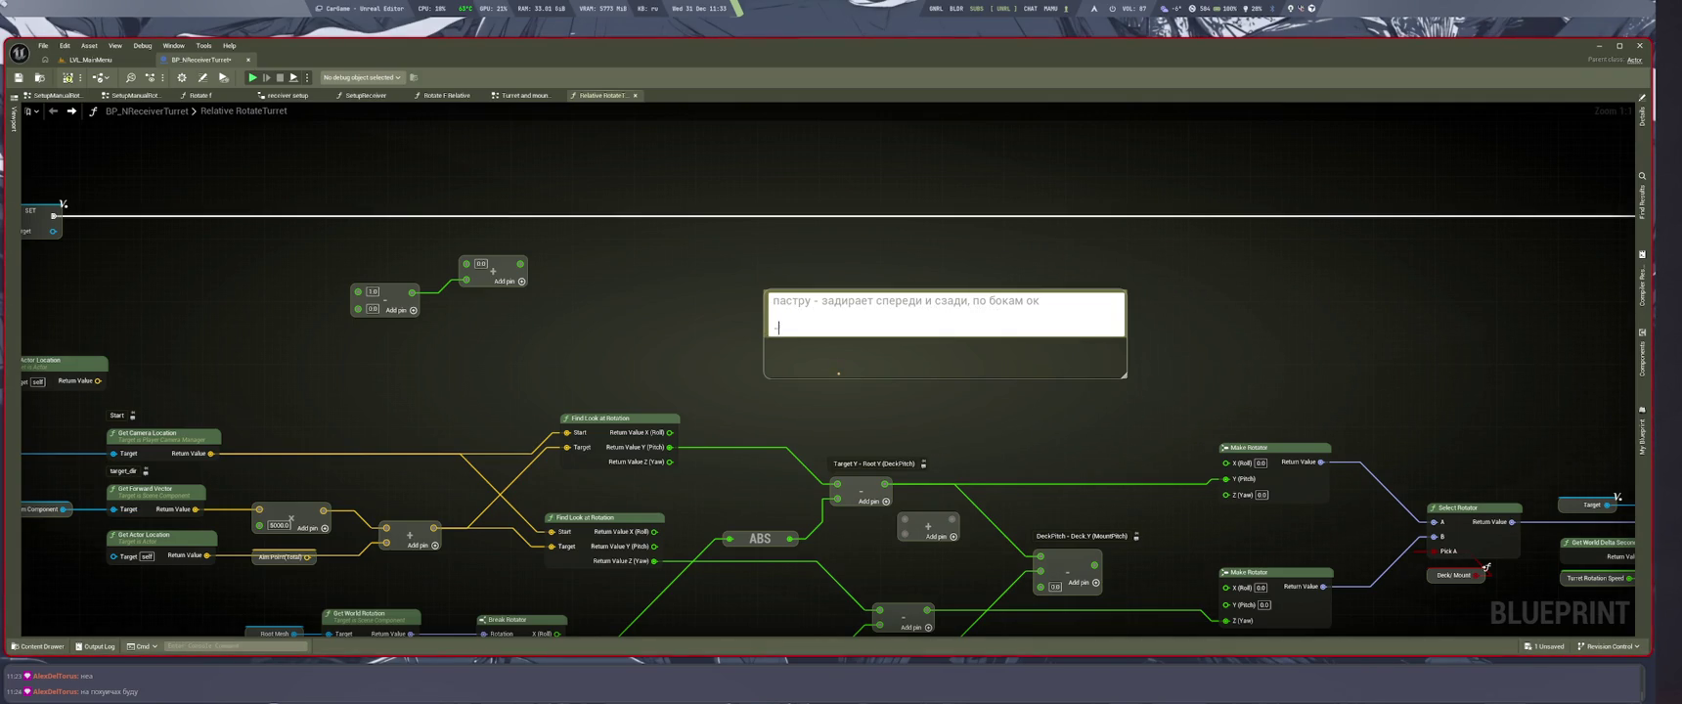
type("сY")
left_click(1119, 367)
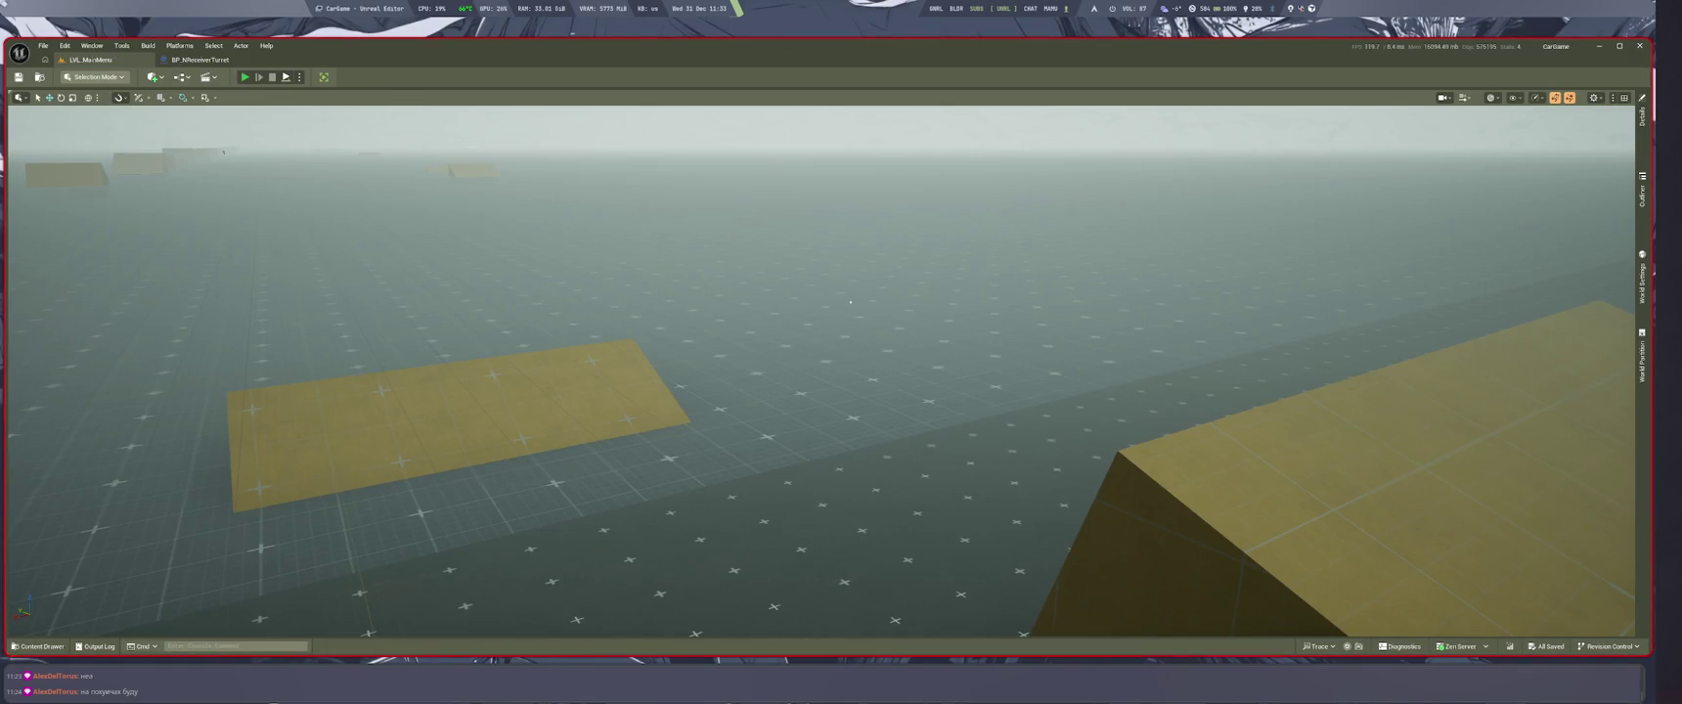
Step: Play-test the truck turret again with Alt+P, then return to the Relative RotateTurret graph
key("alt+p")
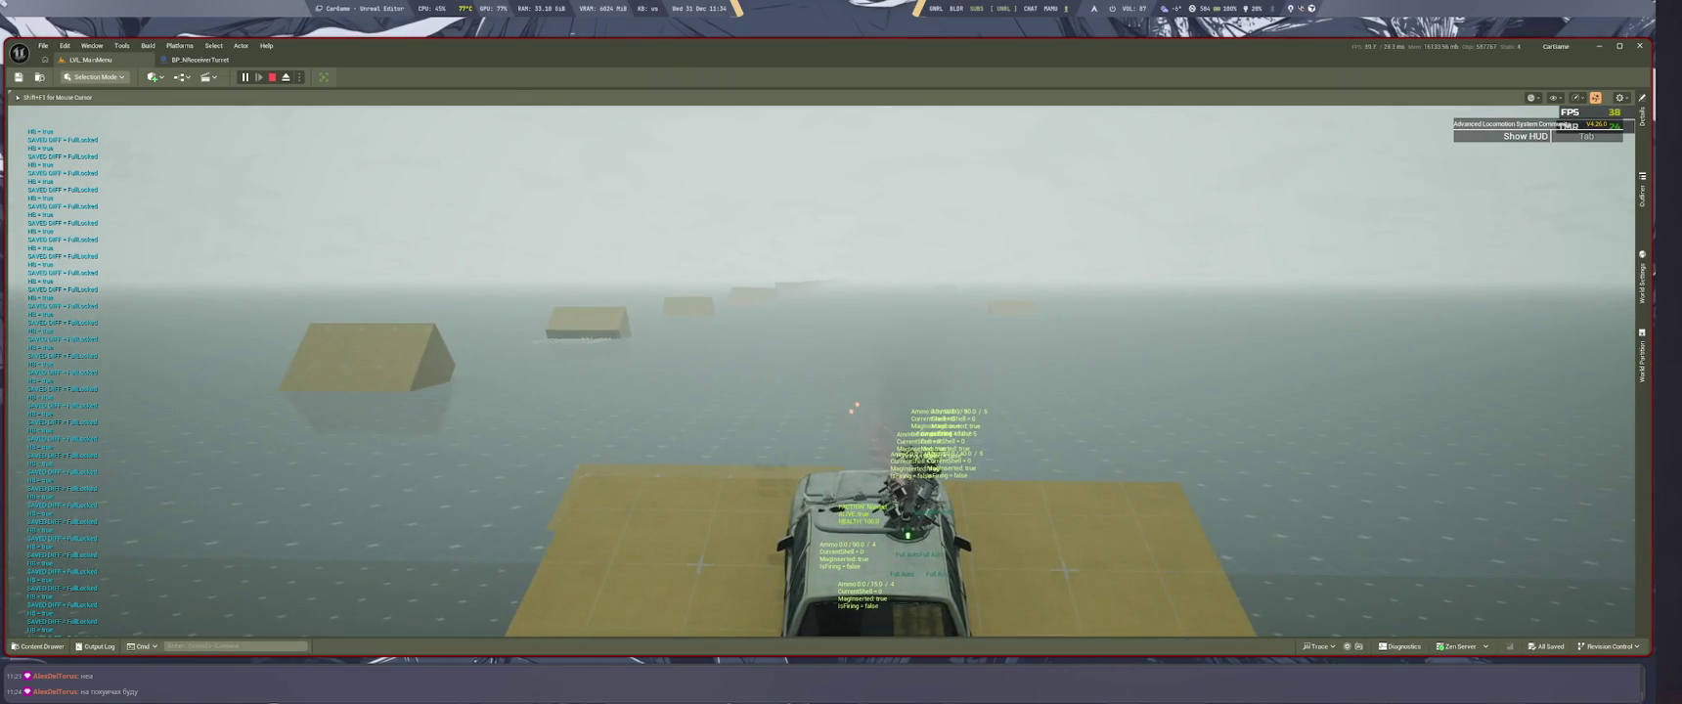
key("ctrl+Tab")
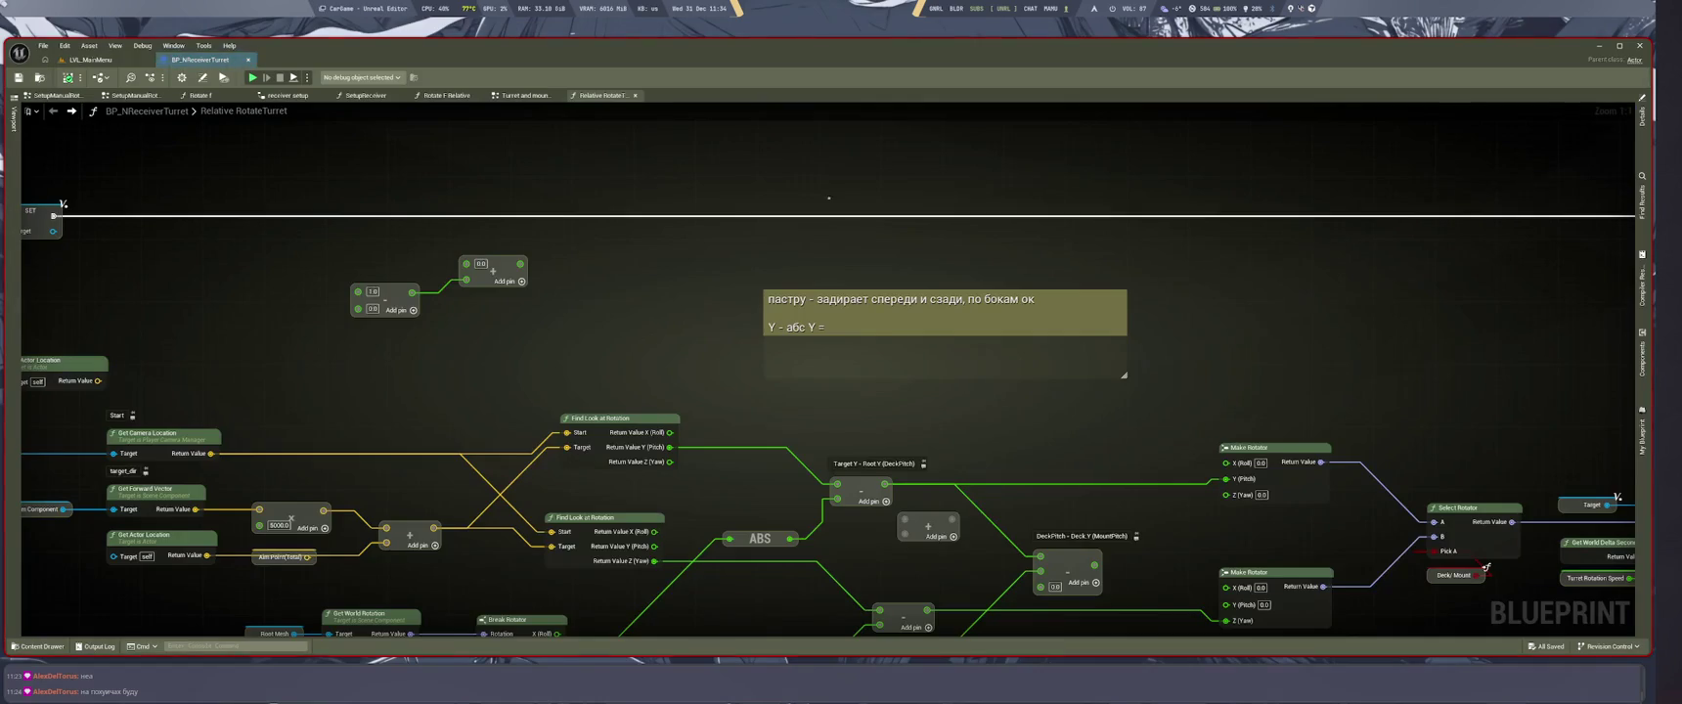
Step: Add a '(forward)' clarification after 'сзади' in the first comment line and enlarge the box
double_click(964, 337)
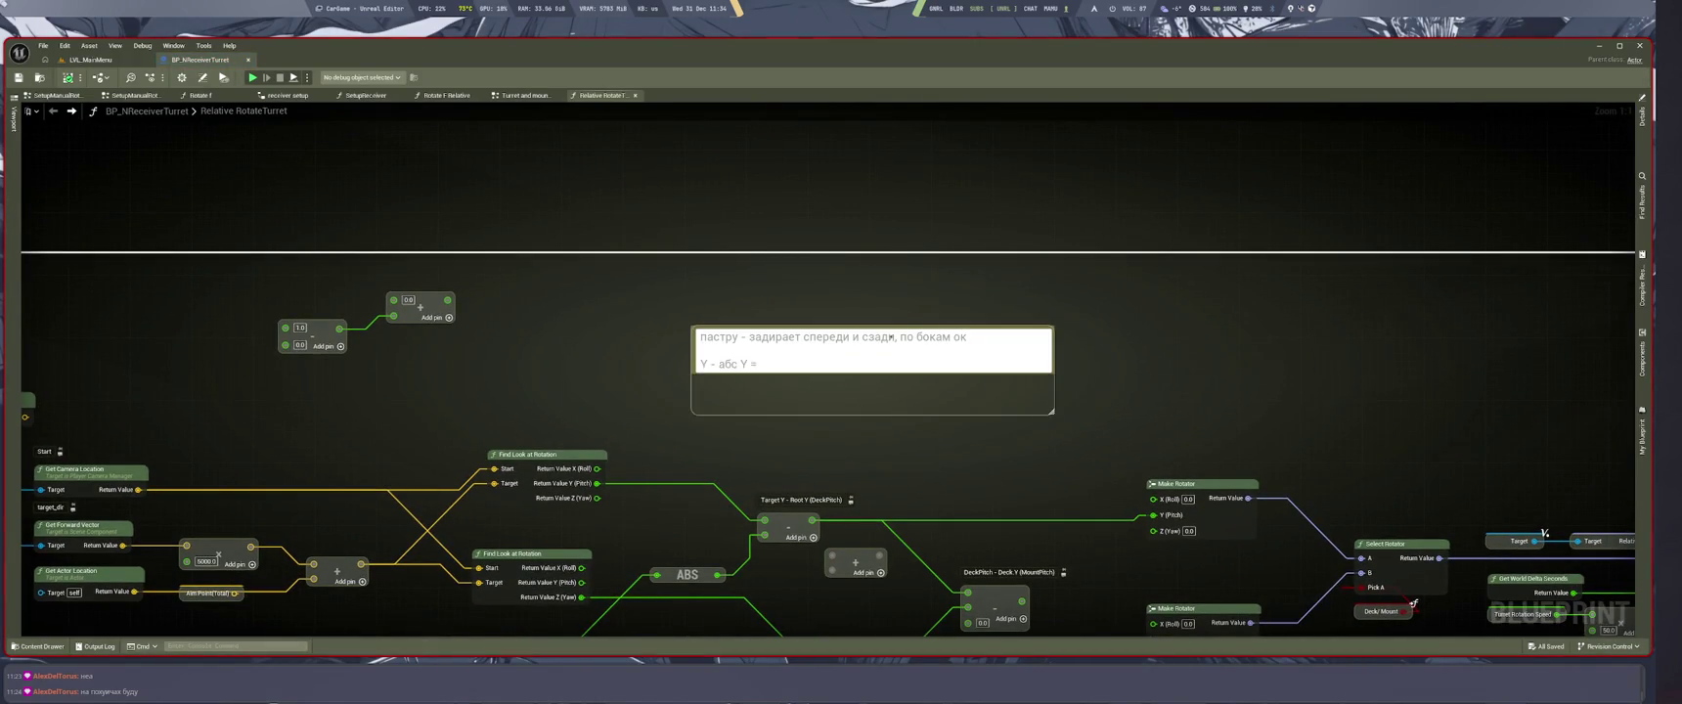
left_click(896, 336)
key("BackSpace")
type("(ск")
key("BackSpace")
key("BackSpace")
type("если смо")
type("треть")
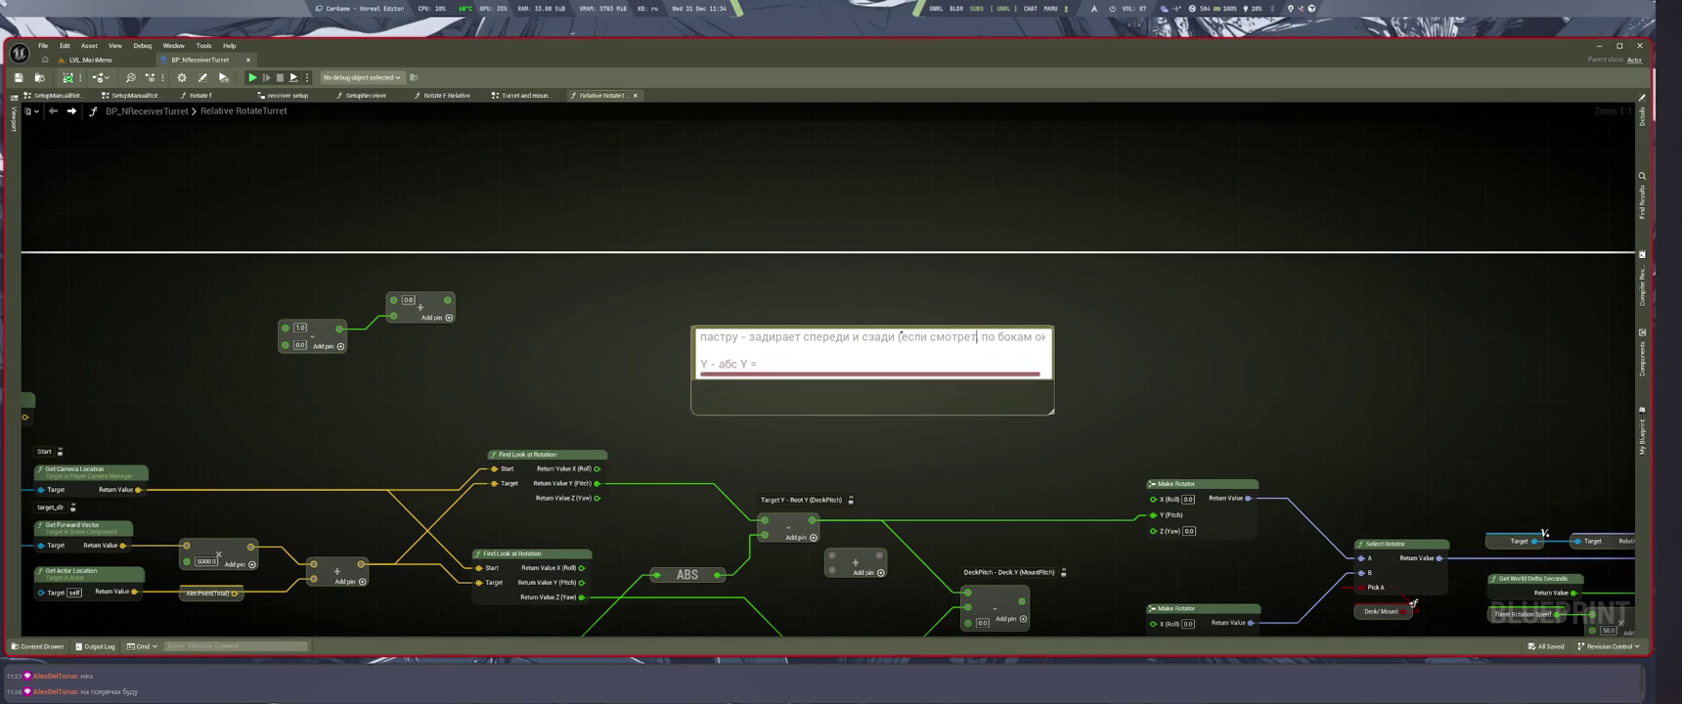
type(" вперелд,")
key("BackSpace")
key("BackSpace")
key("BackSpace")
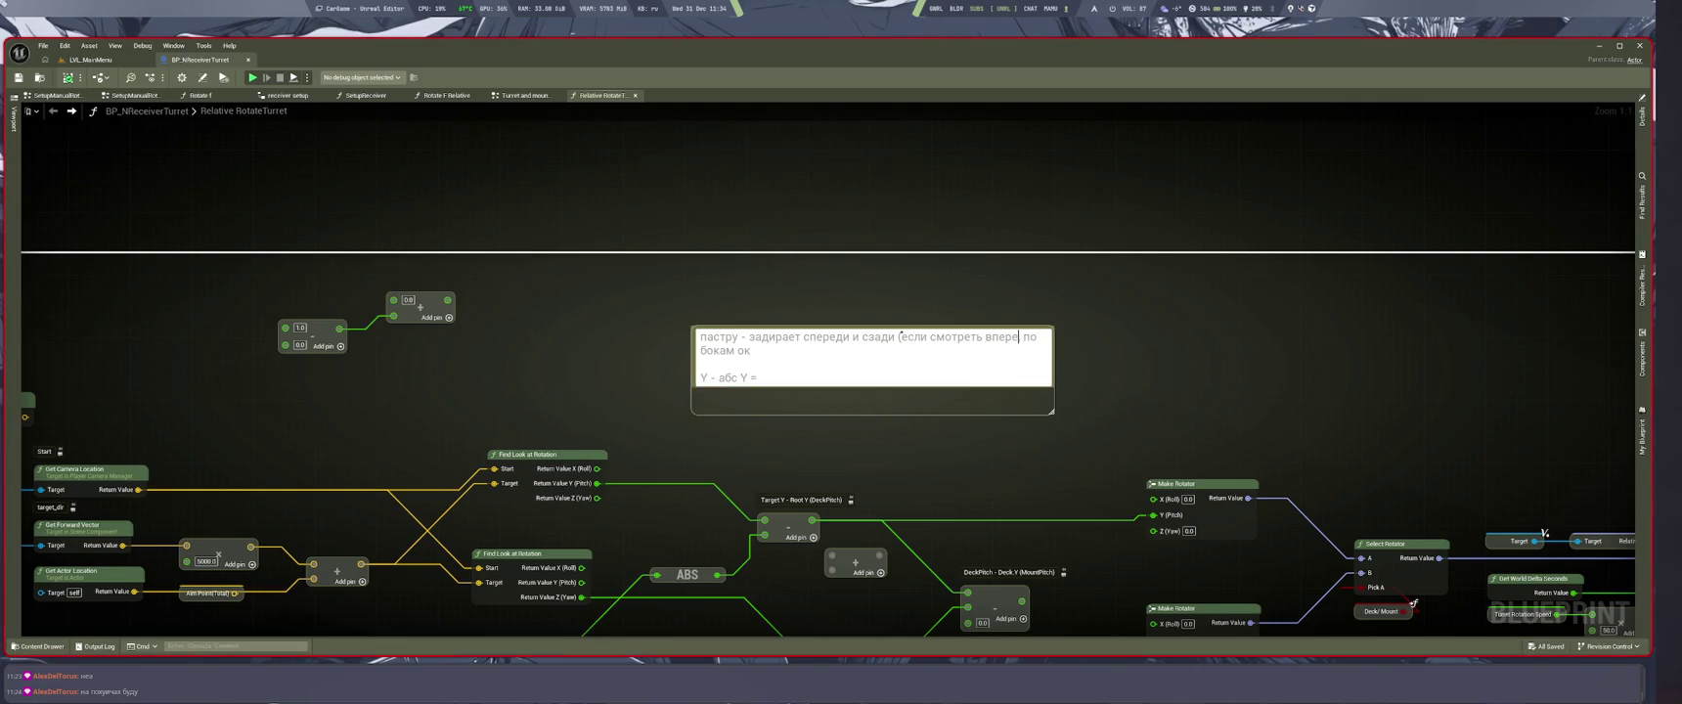
type("д)")
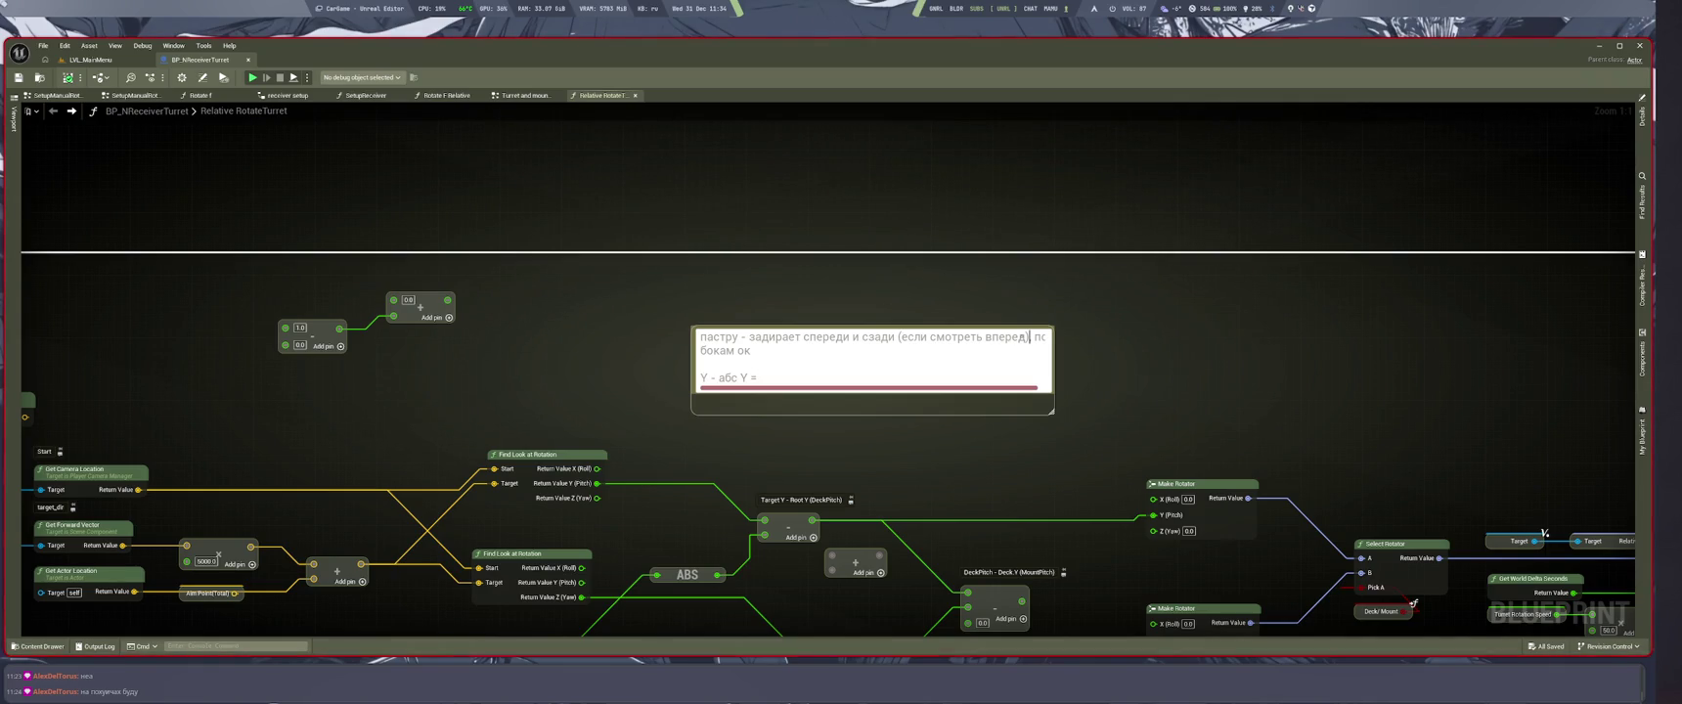
key("ctrl+BackSpace")
key("ctrl+BackSpace")
key("ctrl+BackSpace")
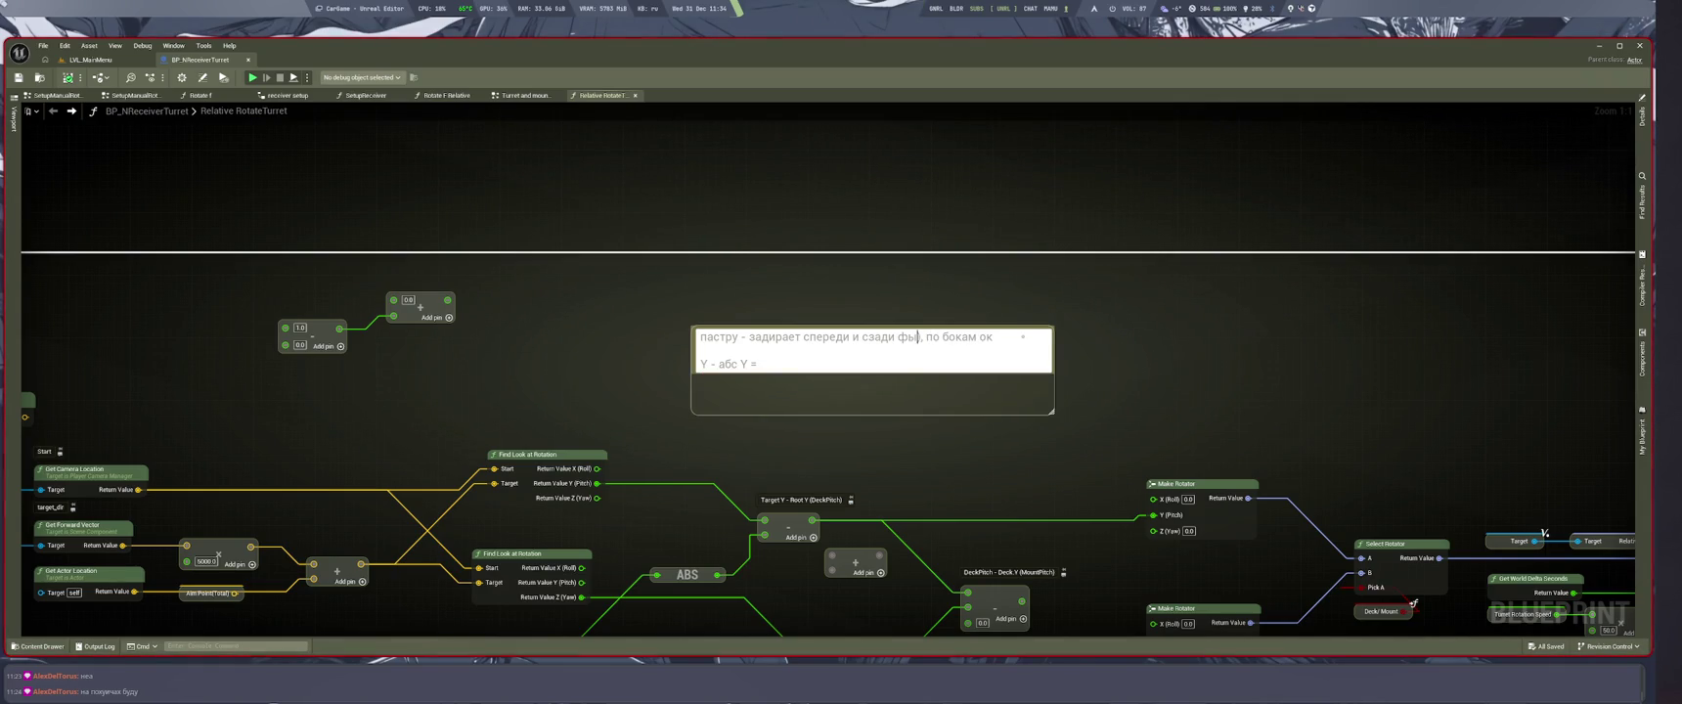
type("(")
type("forward")
key("Return")
left_click_drag(1052, 411, 1094, 447)
Step: Paste the phrase 'спереди и сзади' after 'Y =' on the comment's second line
double_click(780, 364)
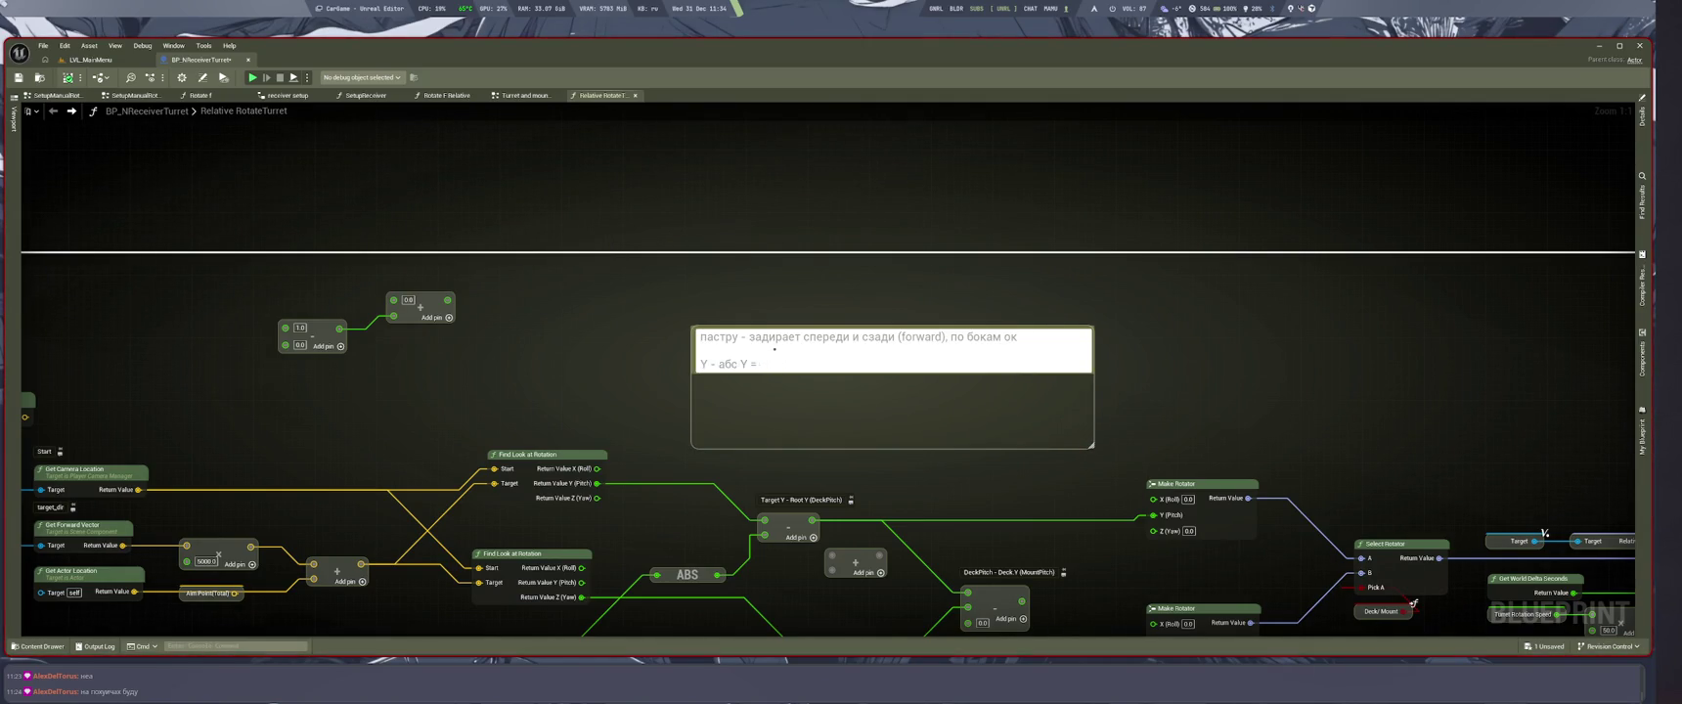
type("заебись")
left_click_drag(749, 336, 894, 336)
key("ctrl+c")
left_click(761, 364)
key("ctrl+v")
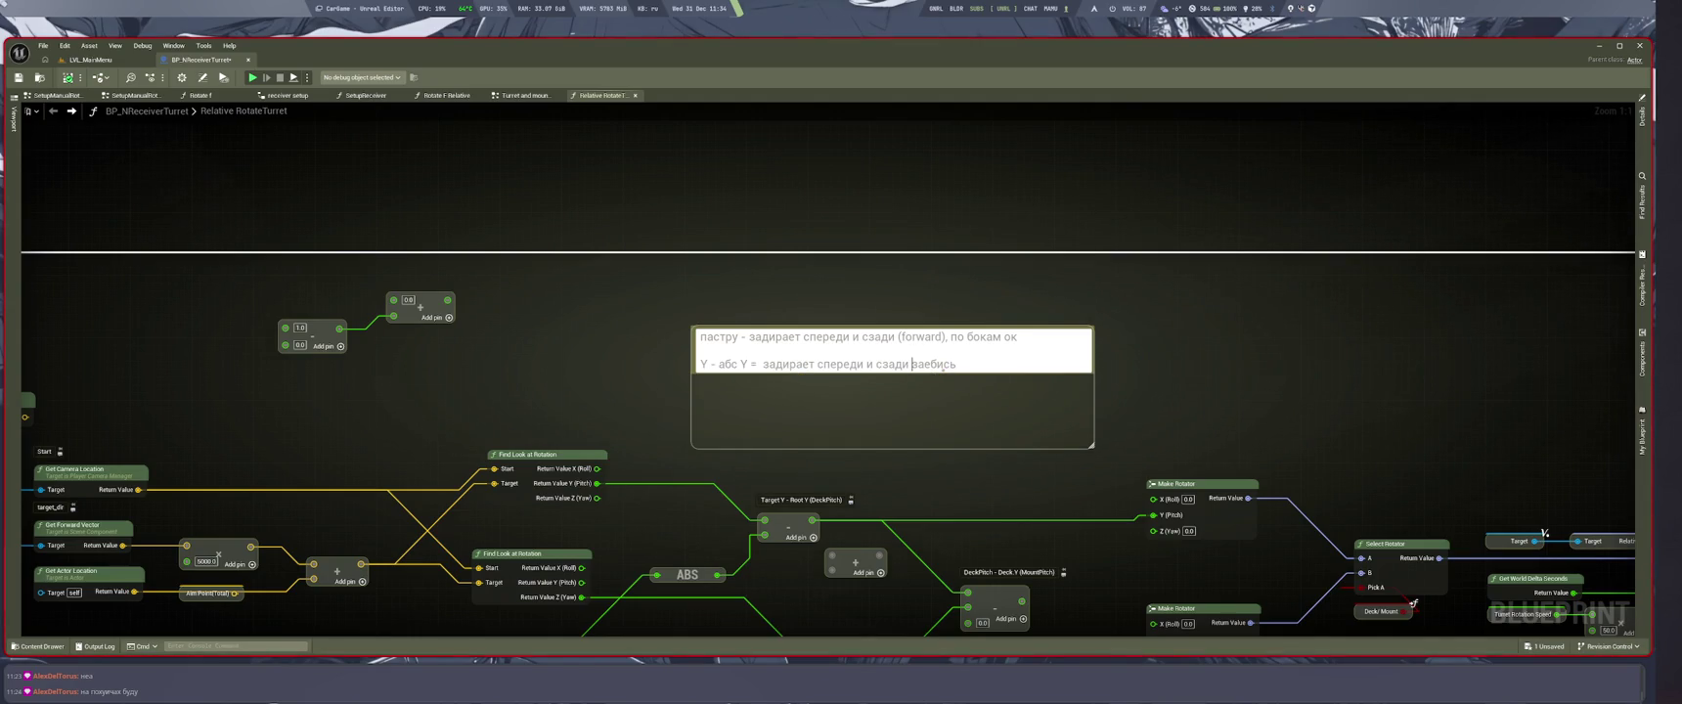
key("ctrl+BackSpace")
Step: Append '(forward), по бокам и назад занижает' to line two and widen the comment to fit
left_click_drag(898, 337, 937, 337)
key("ctrl+c")
left_click(916, 365)
key("ctrl+v")
type(", по бокам и ")
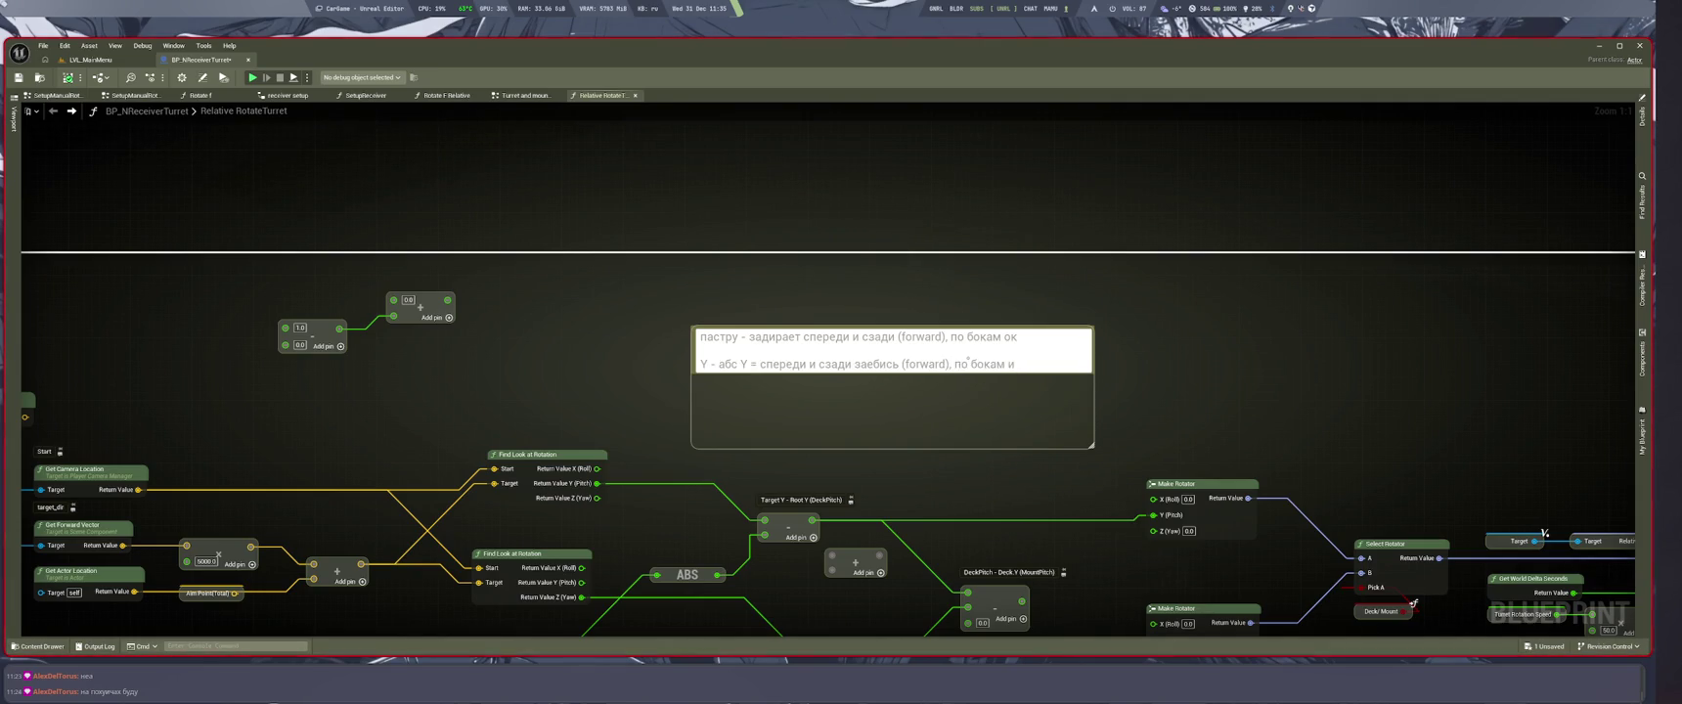
type("назад за")
type("нижает")
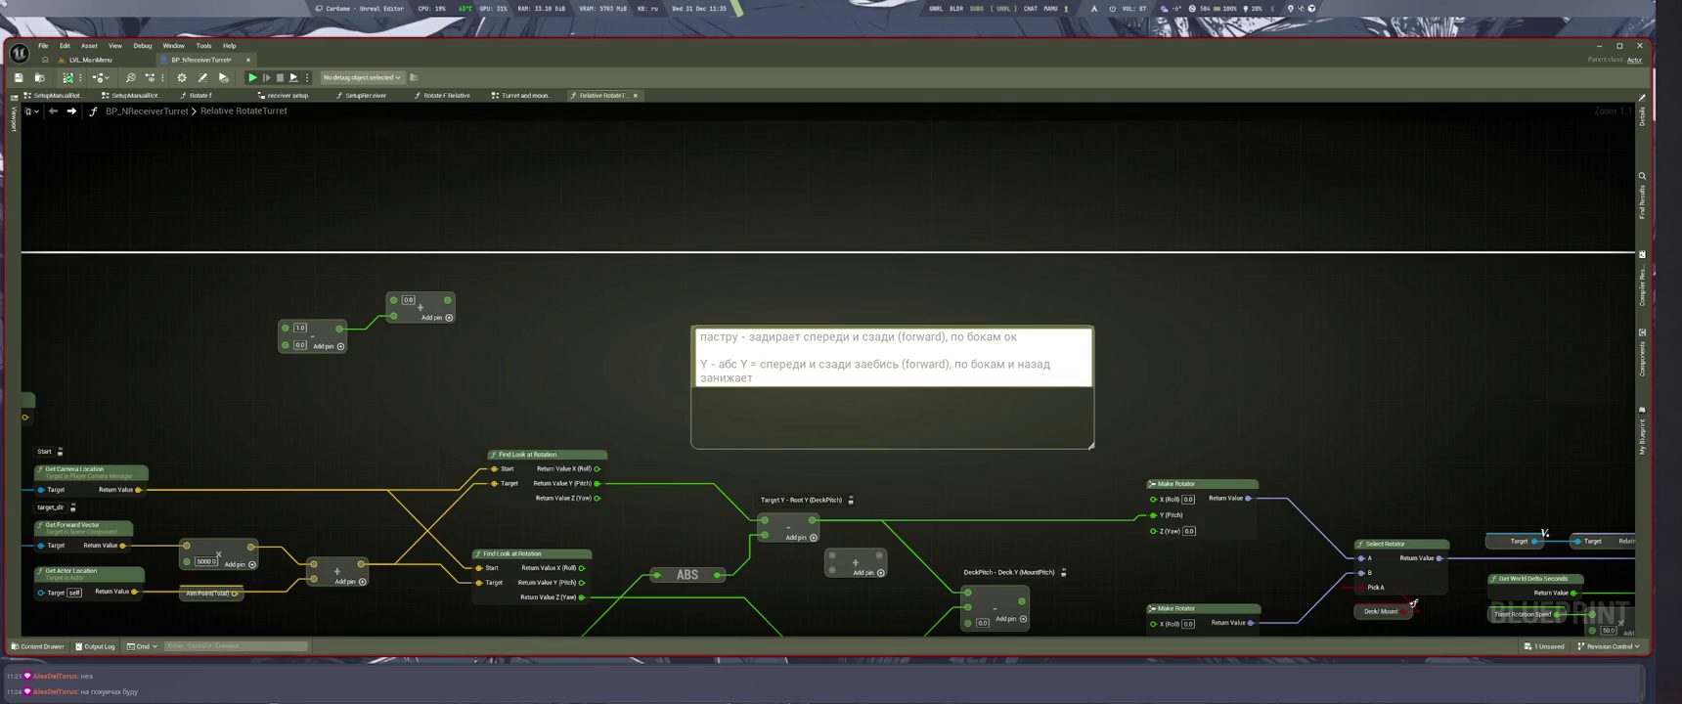
key("Return")
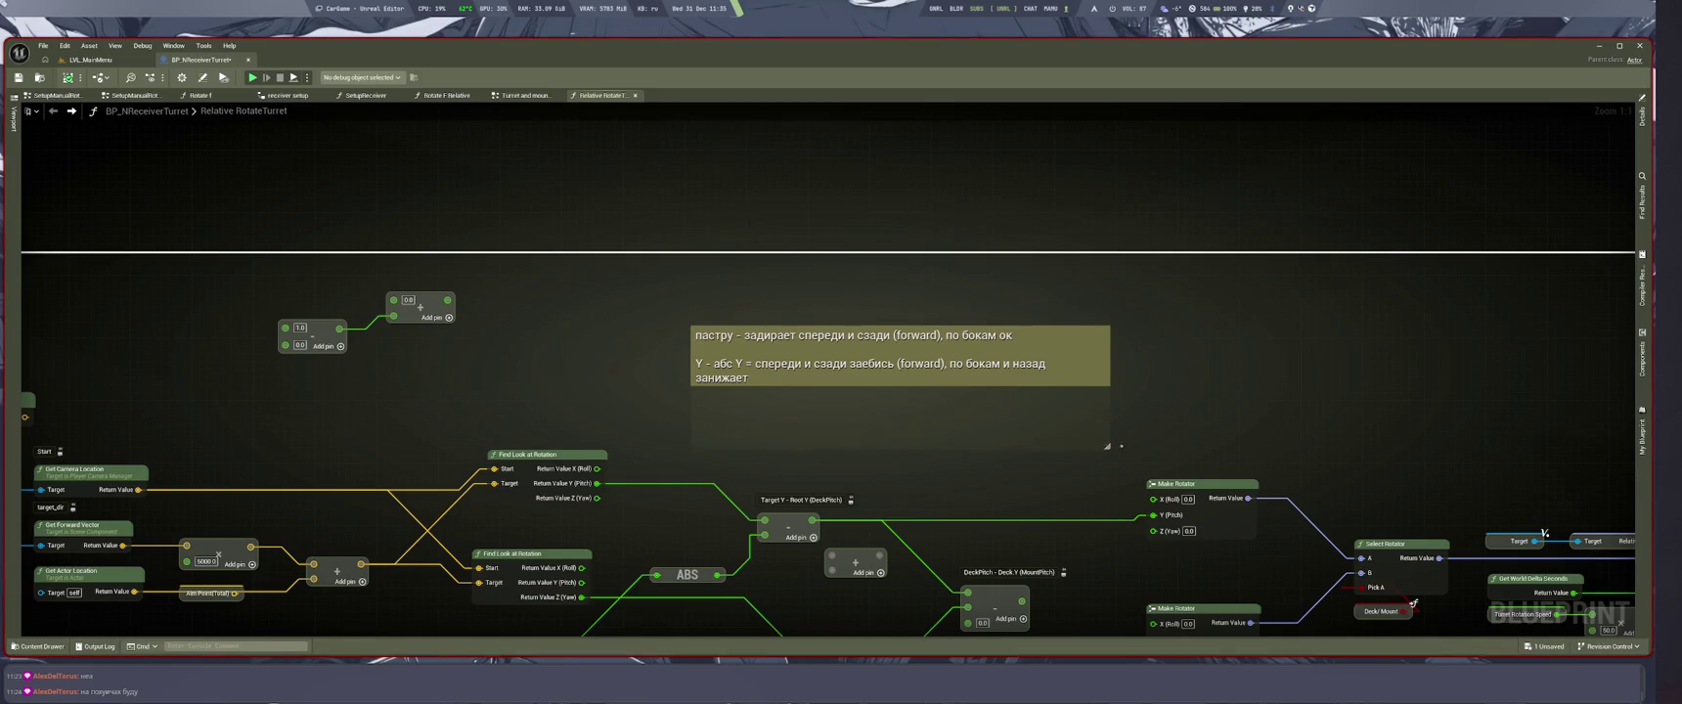
left_click_drag(1093, 442, 1177, 446)
double_click(1031, 337)
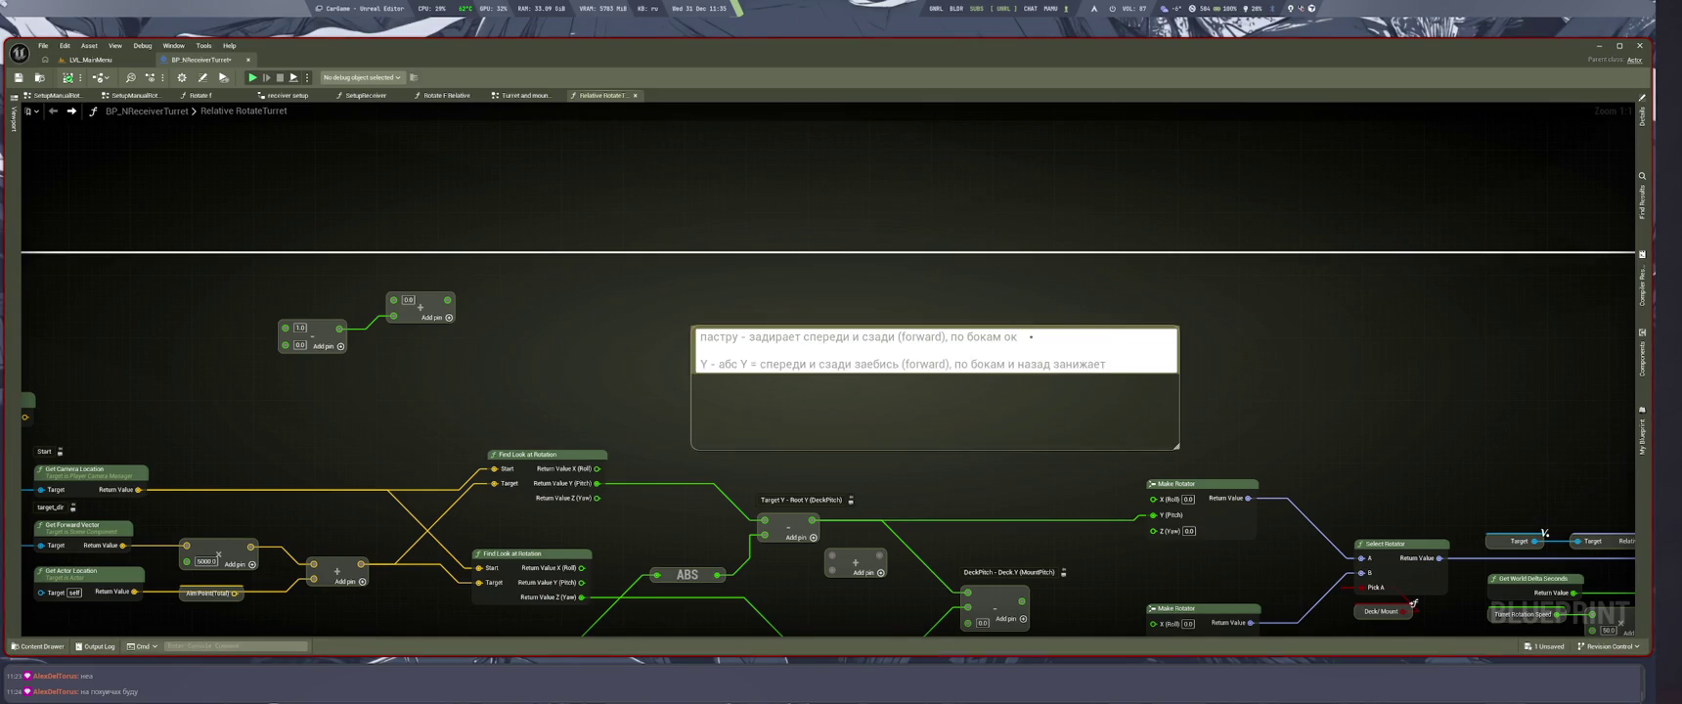
left_click(914, 294)
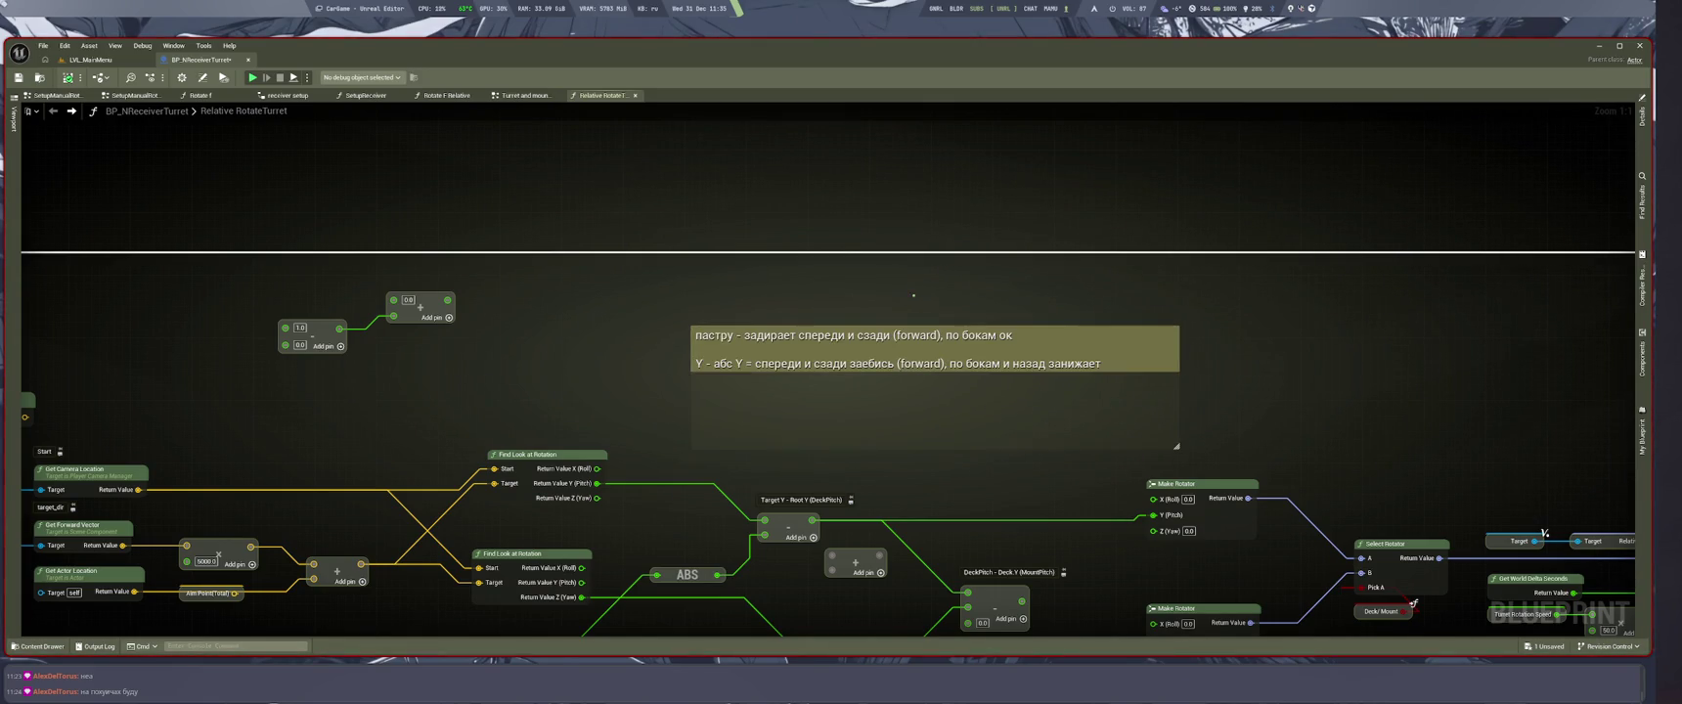
key("ctrl+Tab")
key("ctrl+Tab")
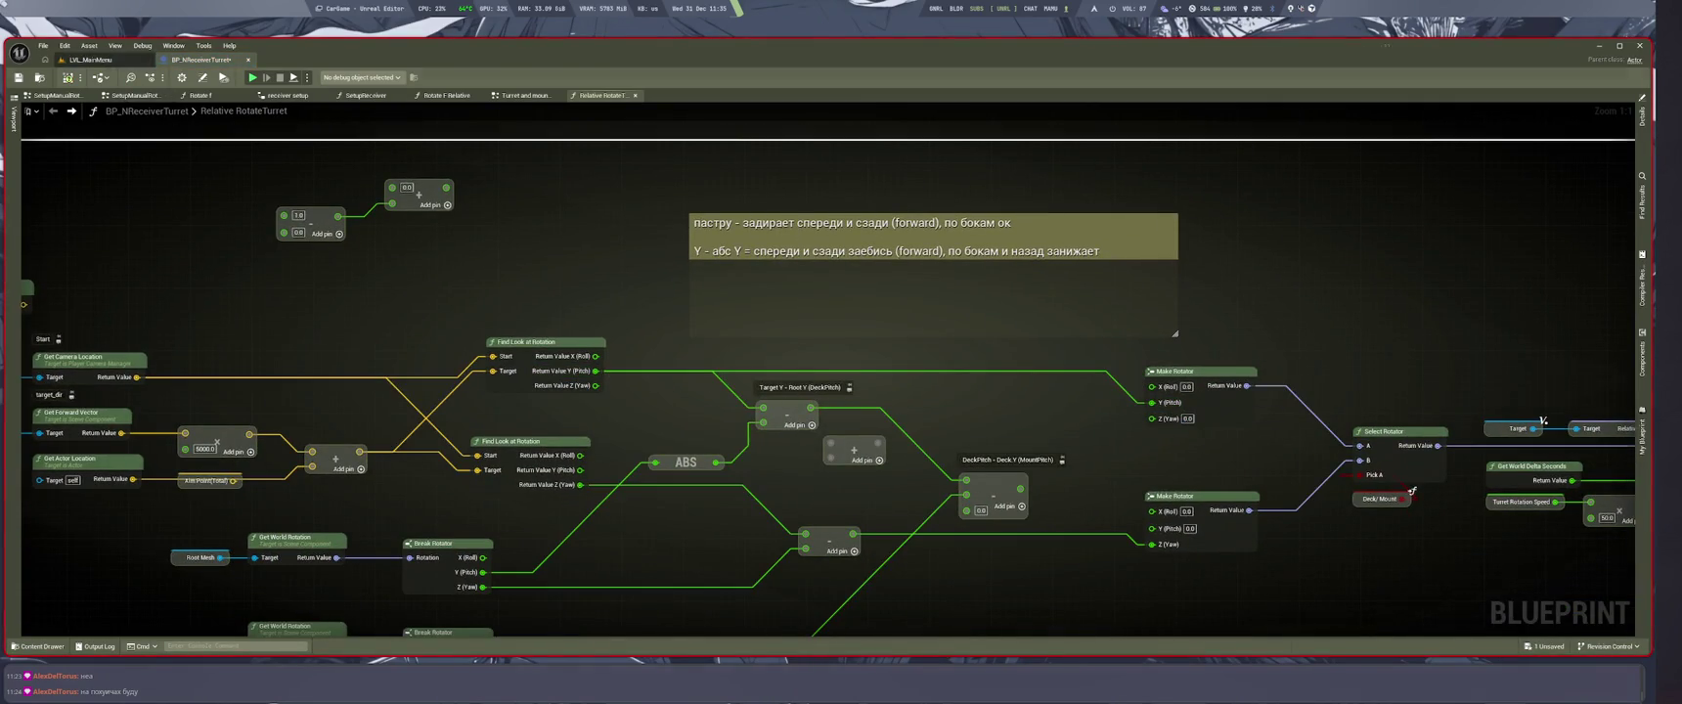
key("ctrl+Tab")
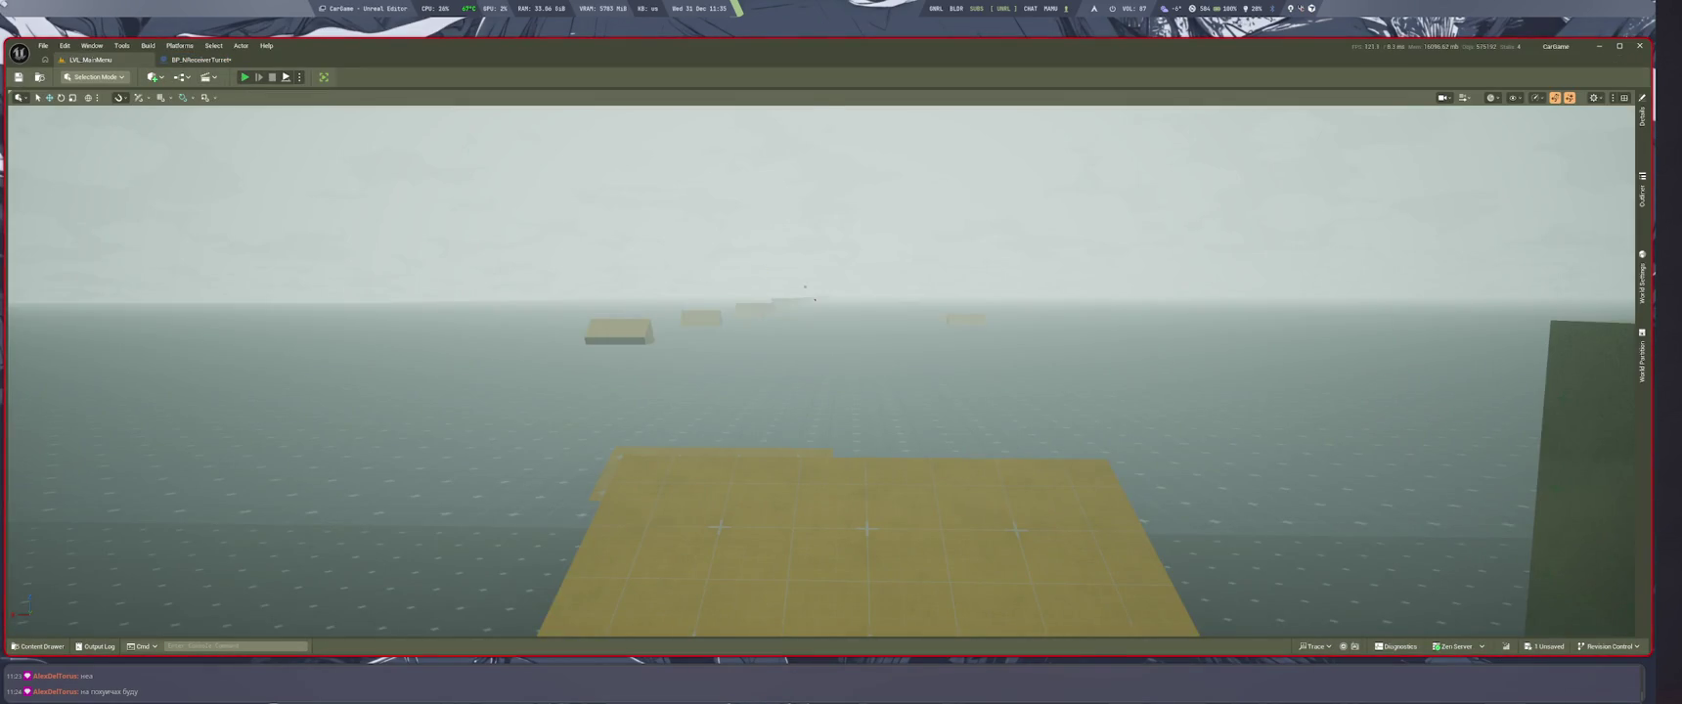
Step: Play-test the turret in the level, then open the pitch comment to append 'назад занижает'
key("alt+p")
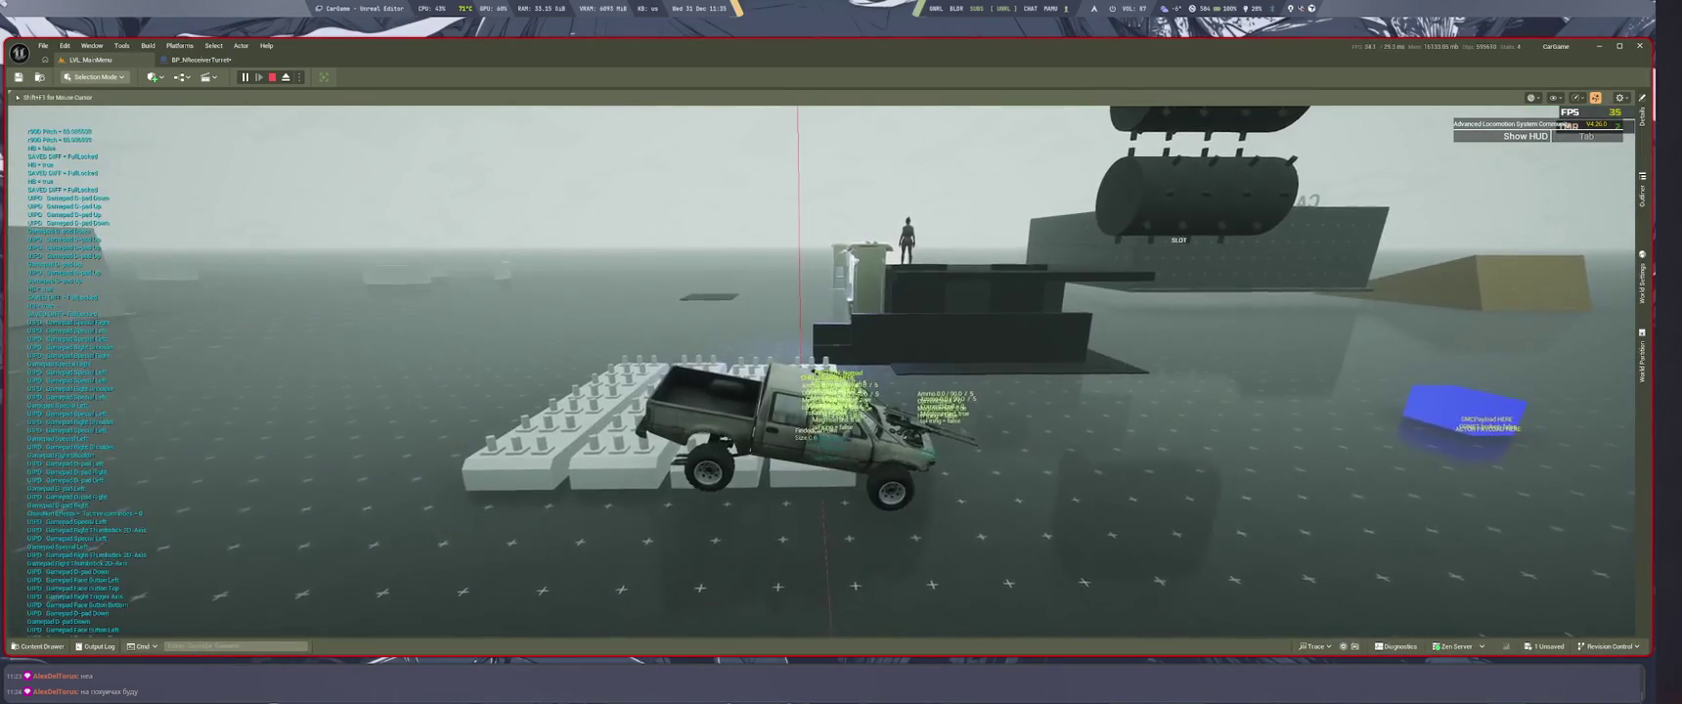
key("Escape")
left_click(201, 59)
double_click(1037, 252)
left_click(1037, 251)
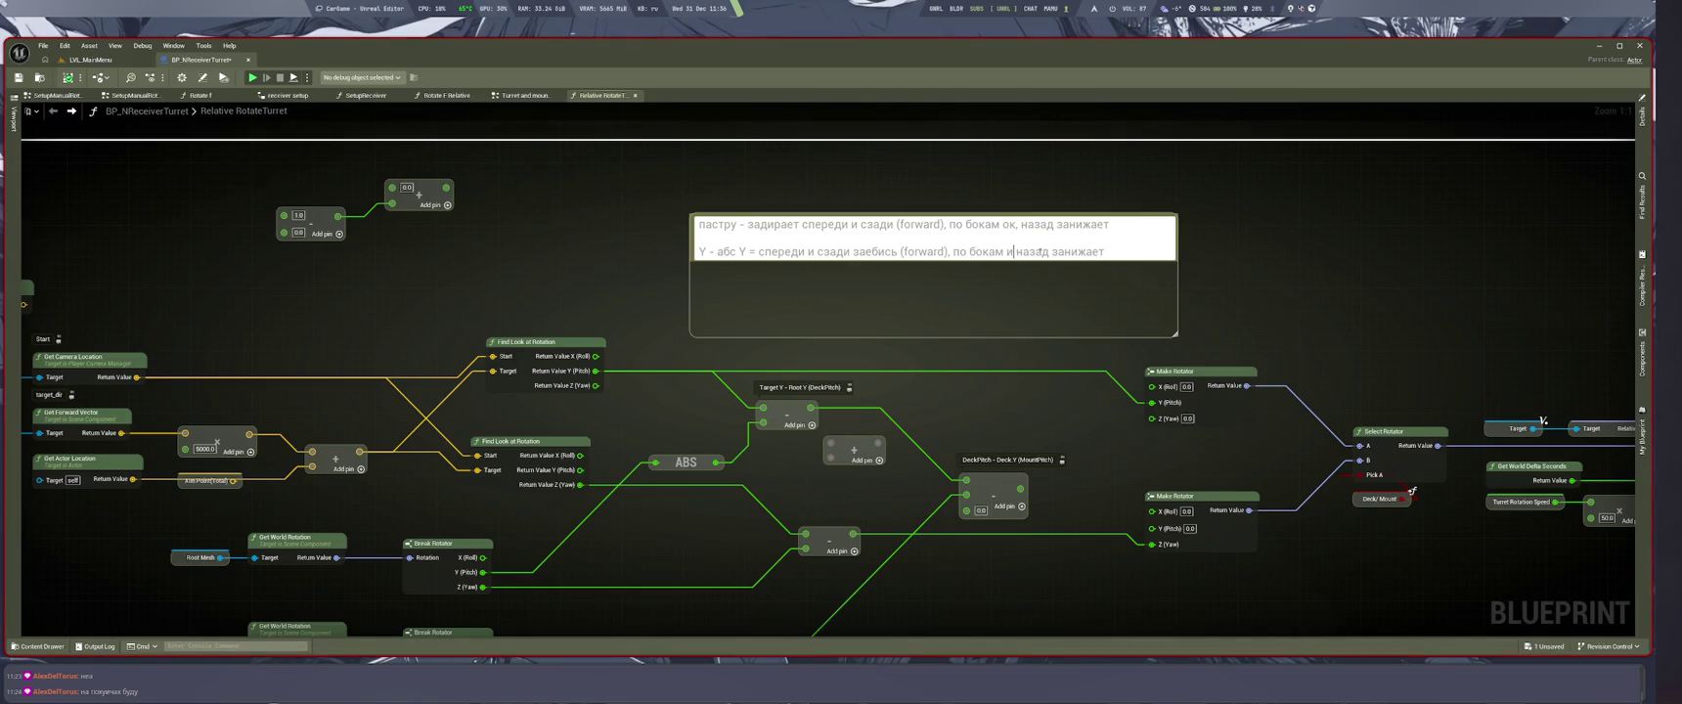
Step: Commit the pitch comment ending 'по бокам и назад занижает' and save the blueprint
left_click(1344, 278)
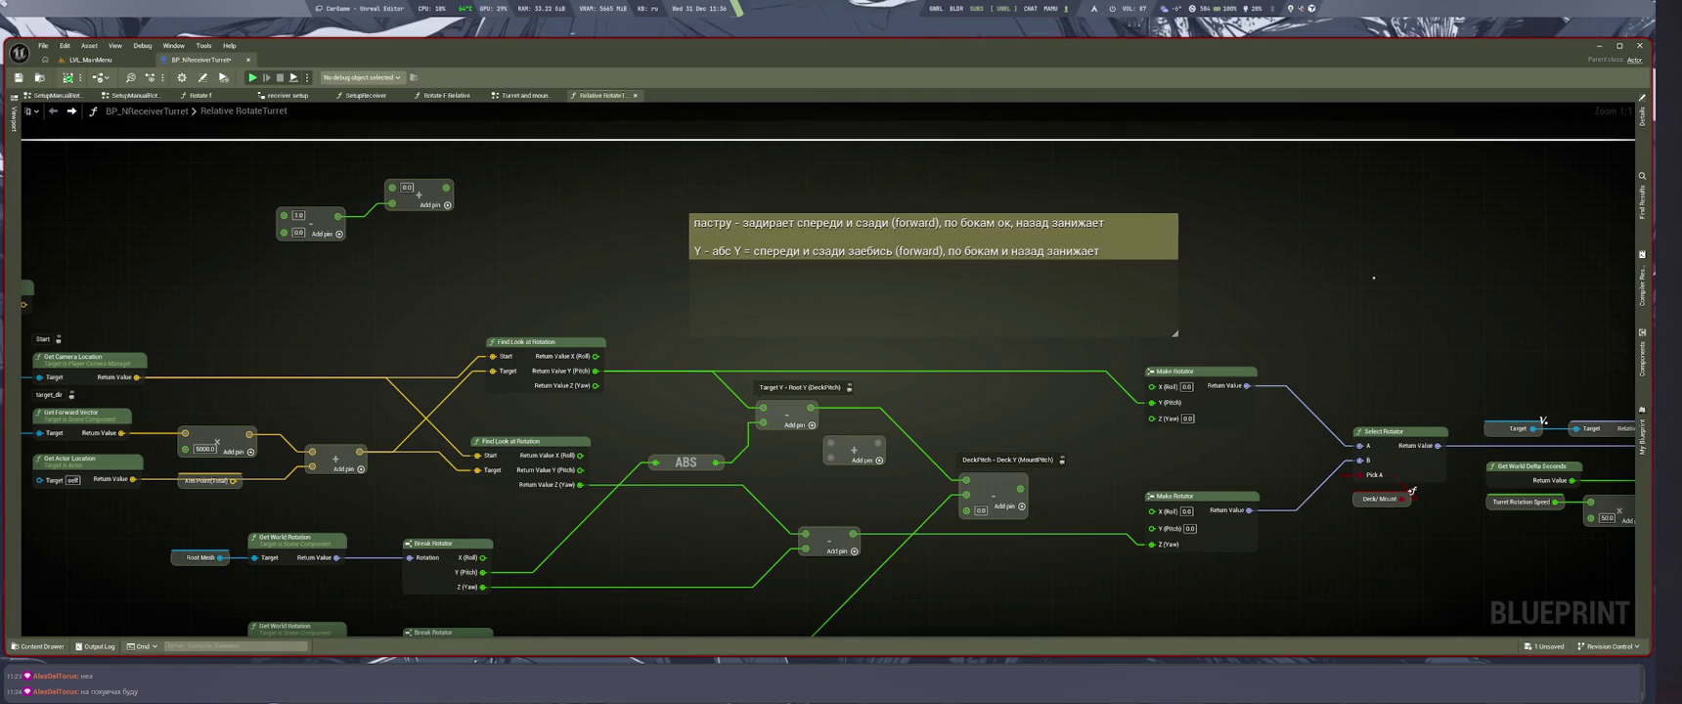
key("alt+shift")
key("ctrl+s")
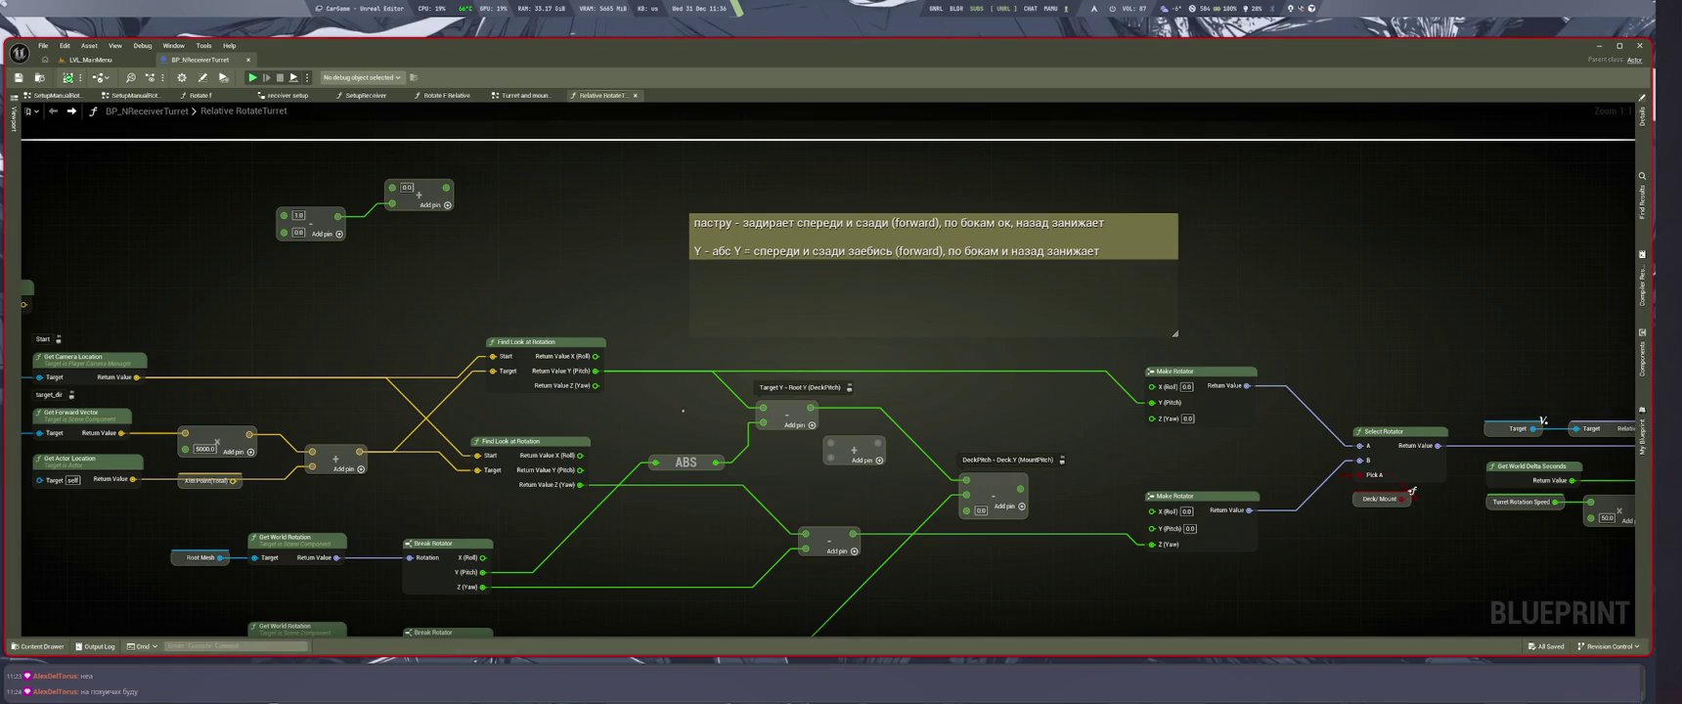
Step: Paste copies of the ABS and Target Y − Root Y nodes just beneath the comment
key("ctrl+v")
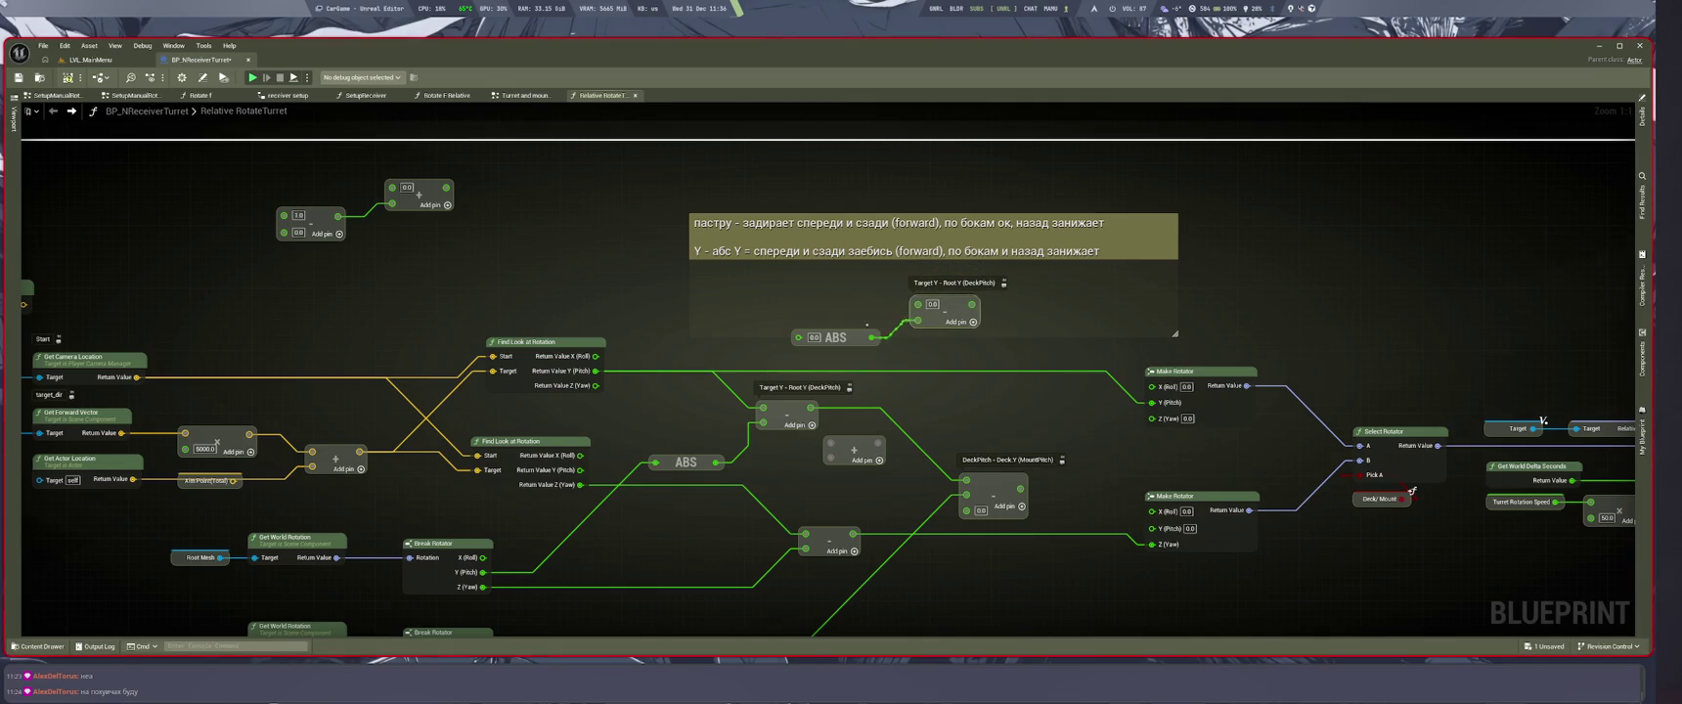
mouse_move(836, 337)
left_mouse_down()
mouse_move(552, 256)
mouse_move(506, 264)
mouse_move(654, 231)
left_mouse_up()
left_click(528, 298)
left_click_drag(507, 264, 533, 261)
left_click(608, 299)
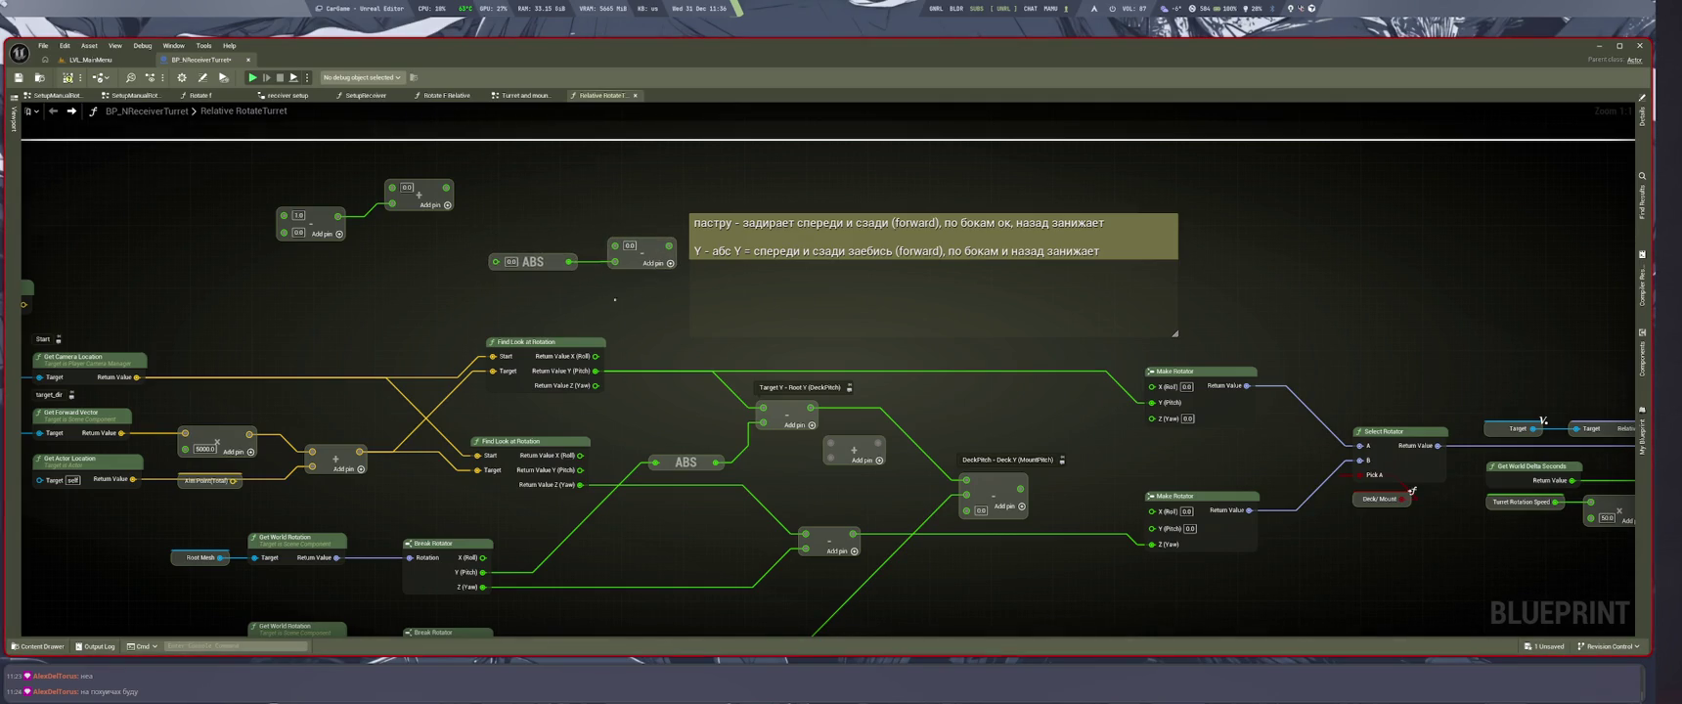
Step: Spread the add, subtract and Target Y − Root Y nodes further right
left_click_drag(655, 299, 779, 347)
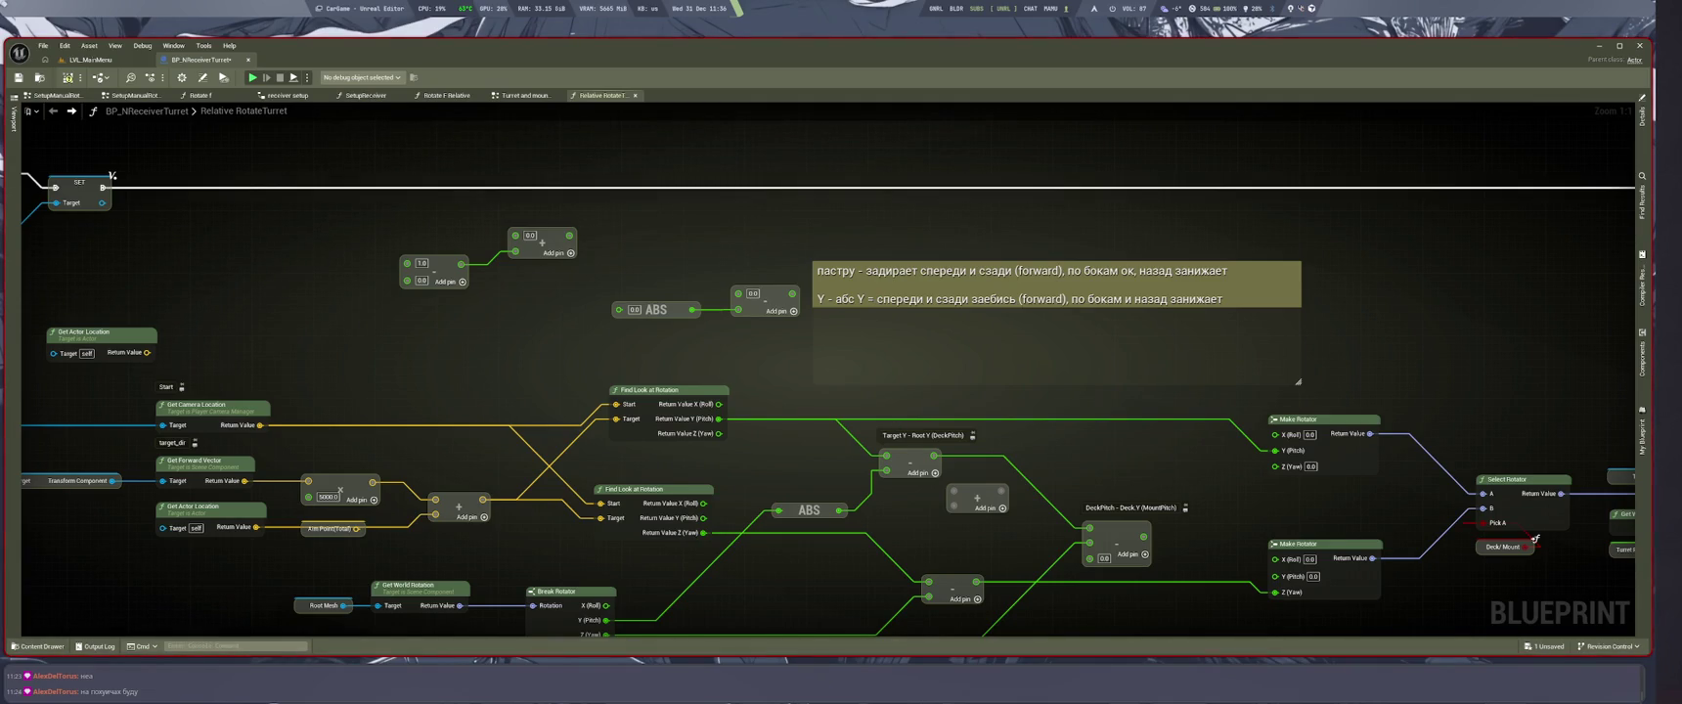
scroll(781, 354, "down", 2)
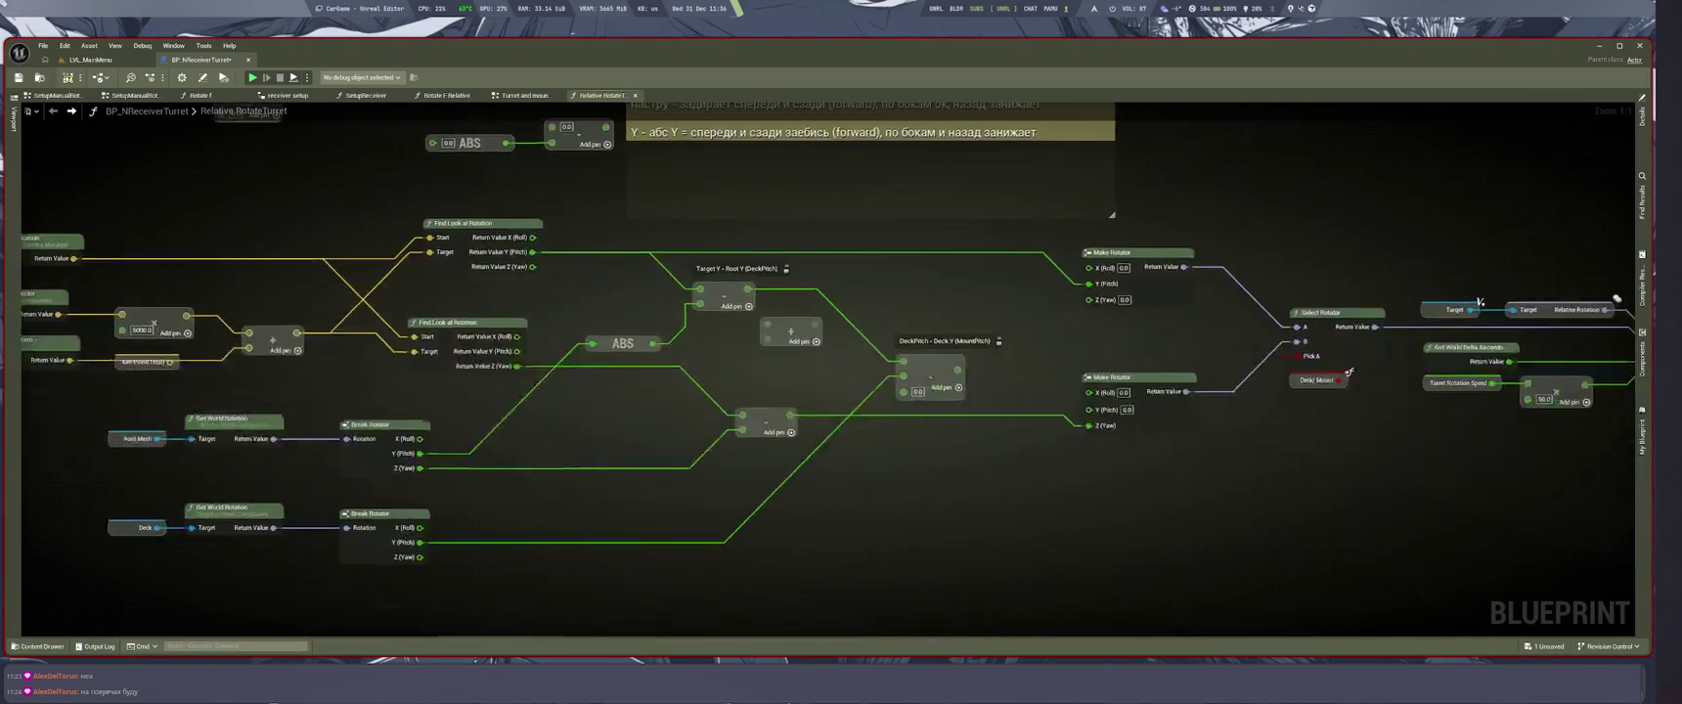
scroll(781, 354, "down", 1)
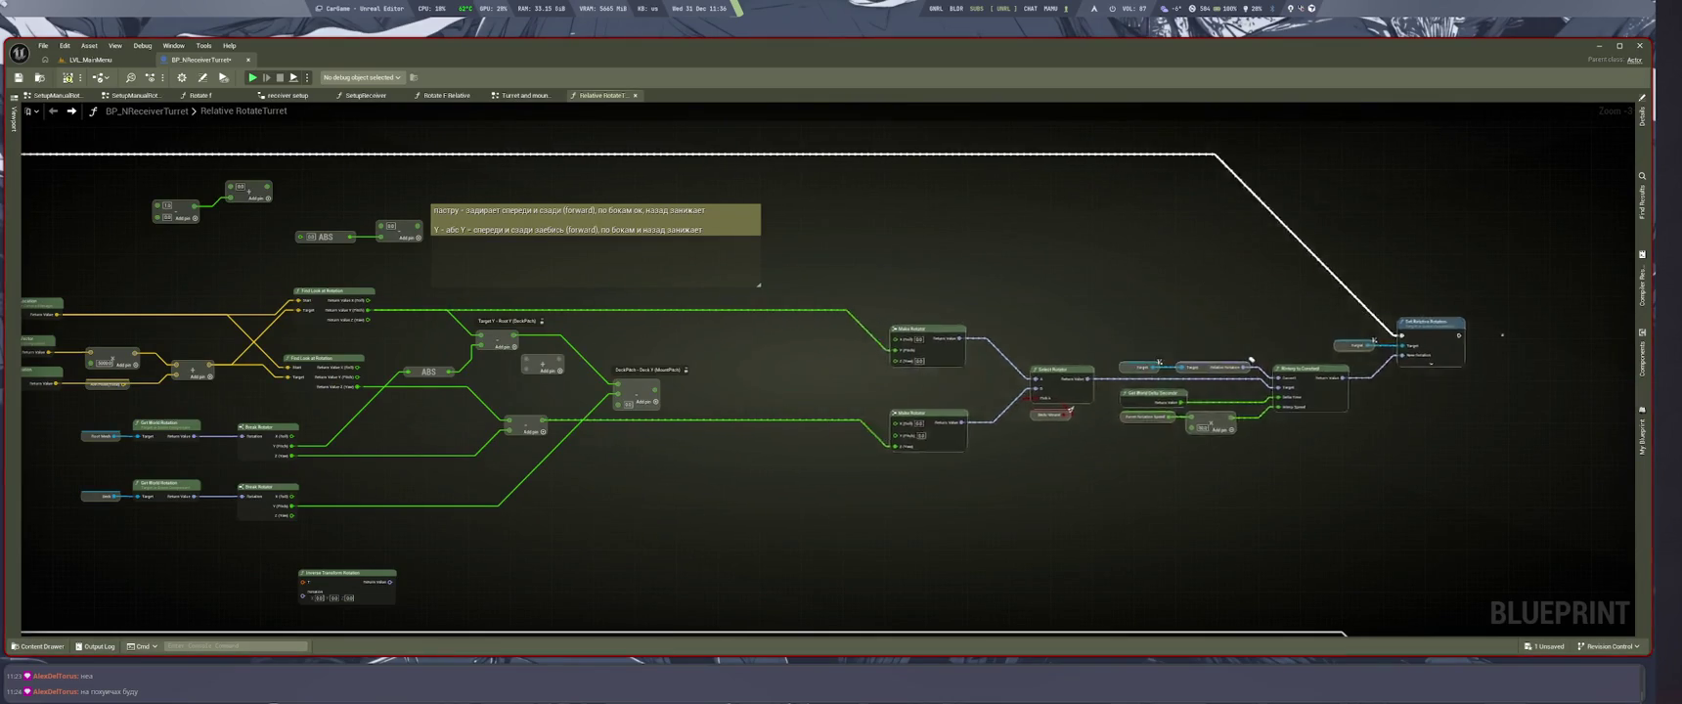
scroll(1024, 391, "up", 3)
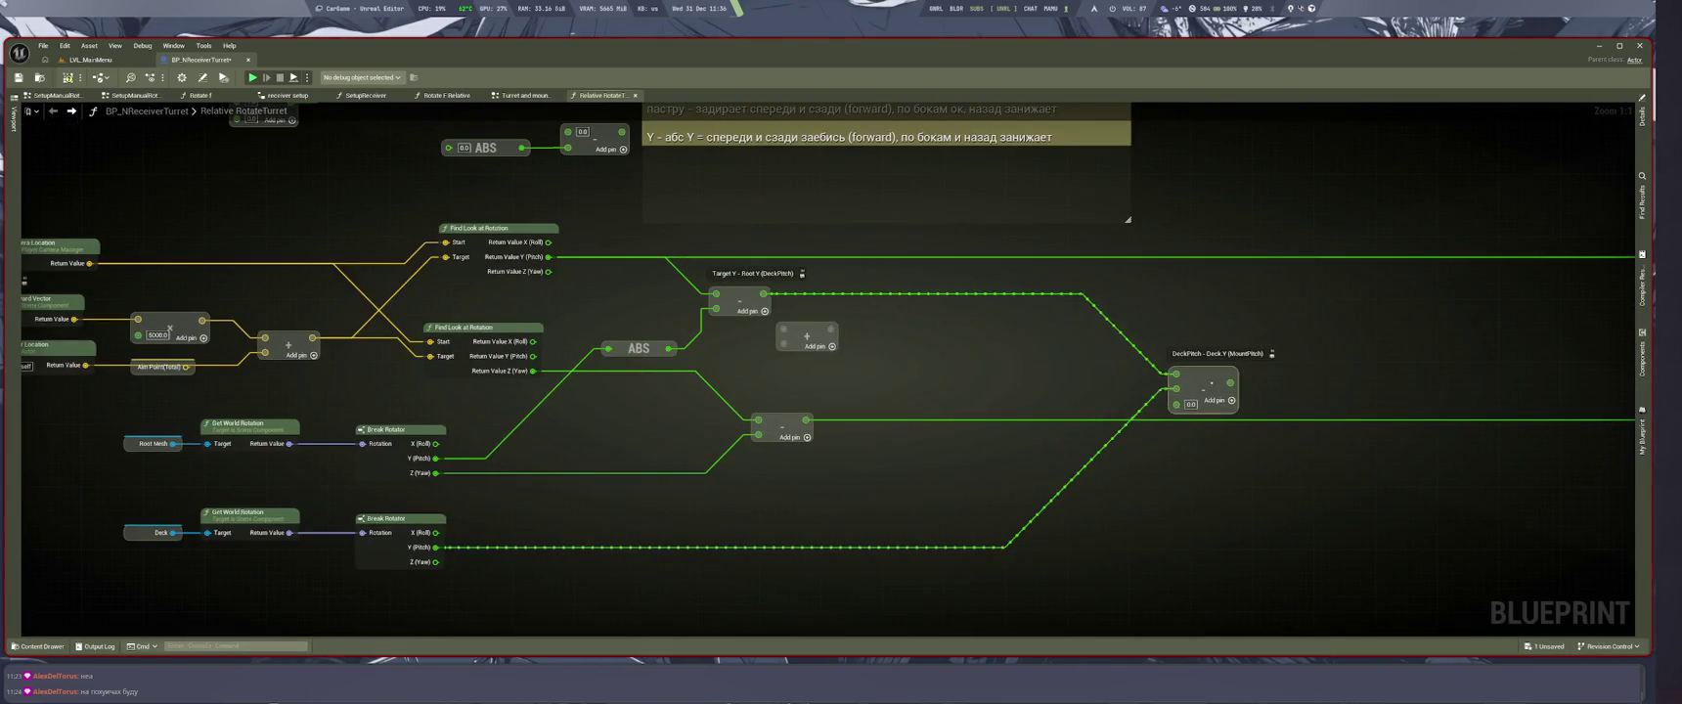
left_click_drag(998, 411, 1188, 439)
mouse_move(968, 486)
left_mouse_down()
mouse_move(1095, 489)
mouse_move(1078, 493)
left_mouse_up()
left_click_drag(983, 409, 1016, 414)
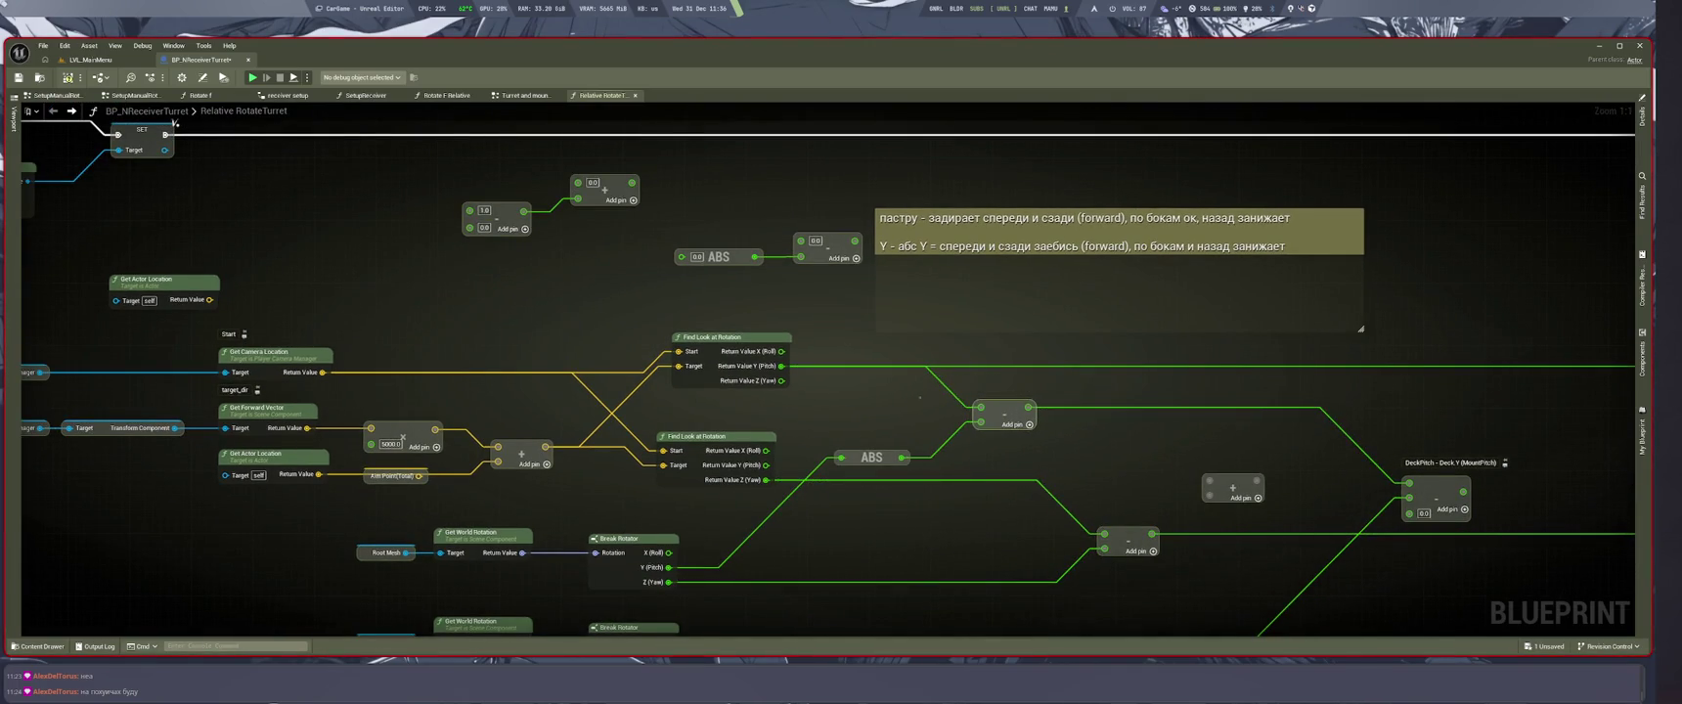
Step: Copy the comment's second-line text from 'спереди' onward into a new comment over the ABS path
left_click(870, 457)
left_click(1030, 276)
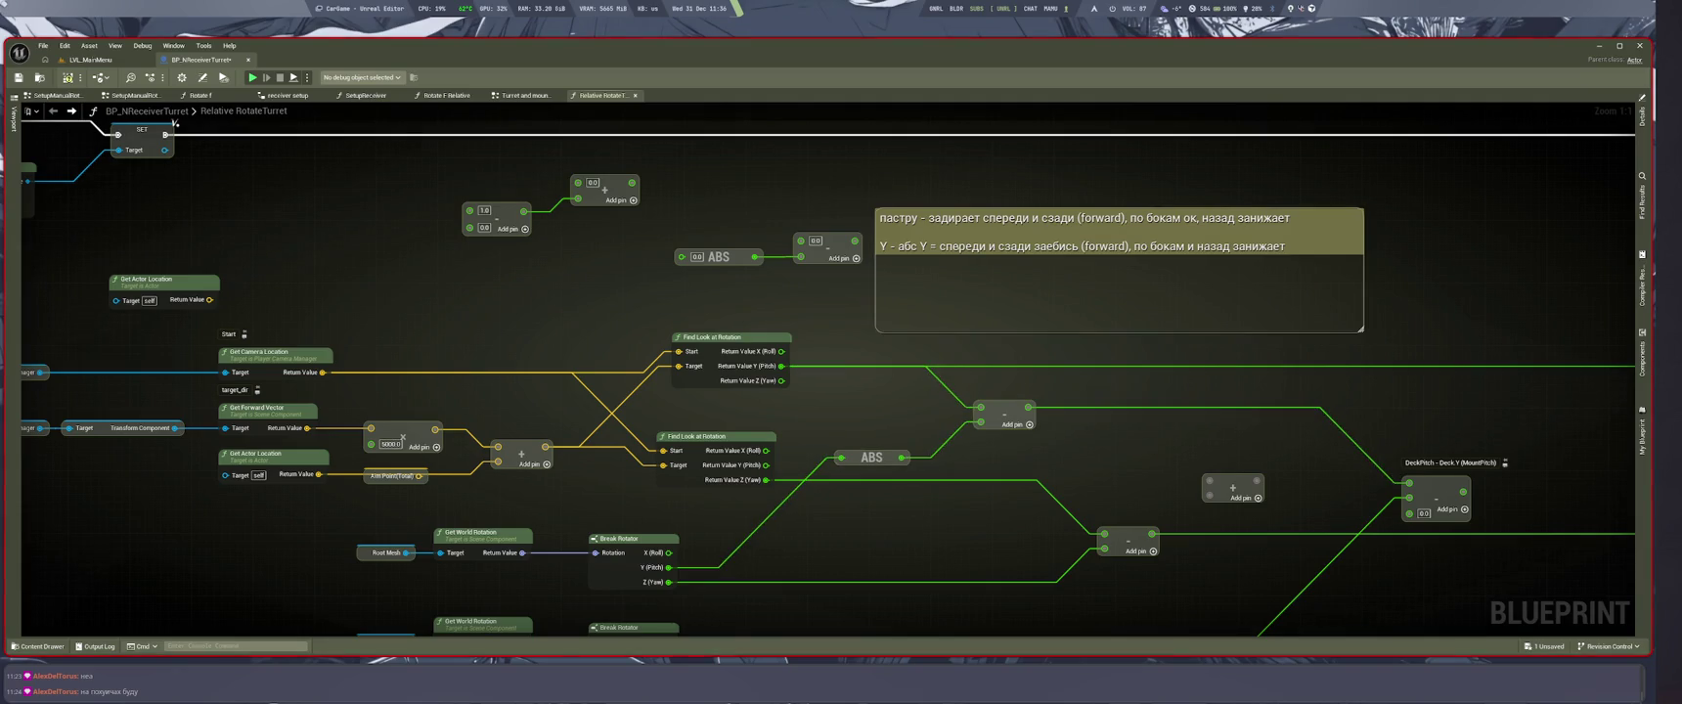
key("F2")
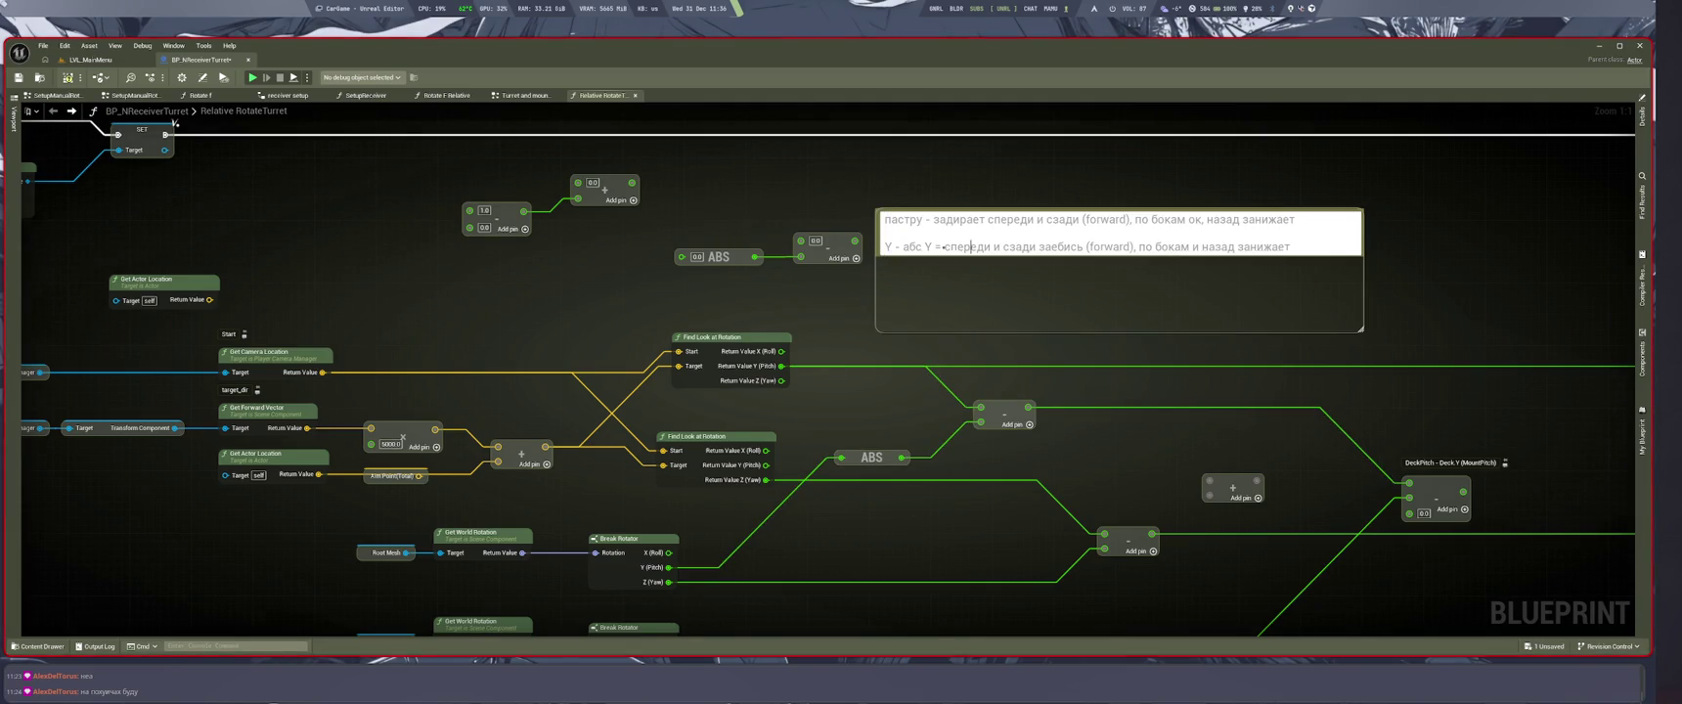
left_click_drag(943, 247, 1301, 261)
key("ctrl+c")
left_click(1156, 350)
key("ctrl+v")
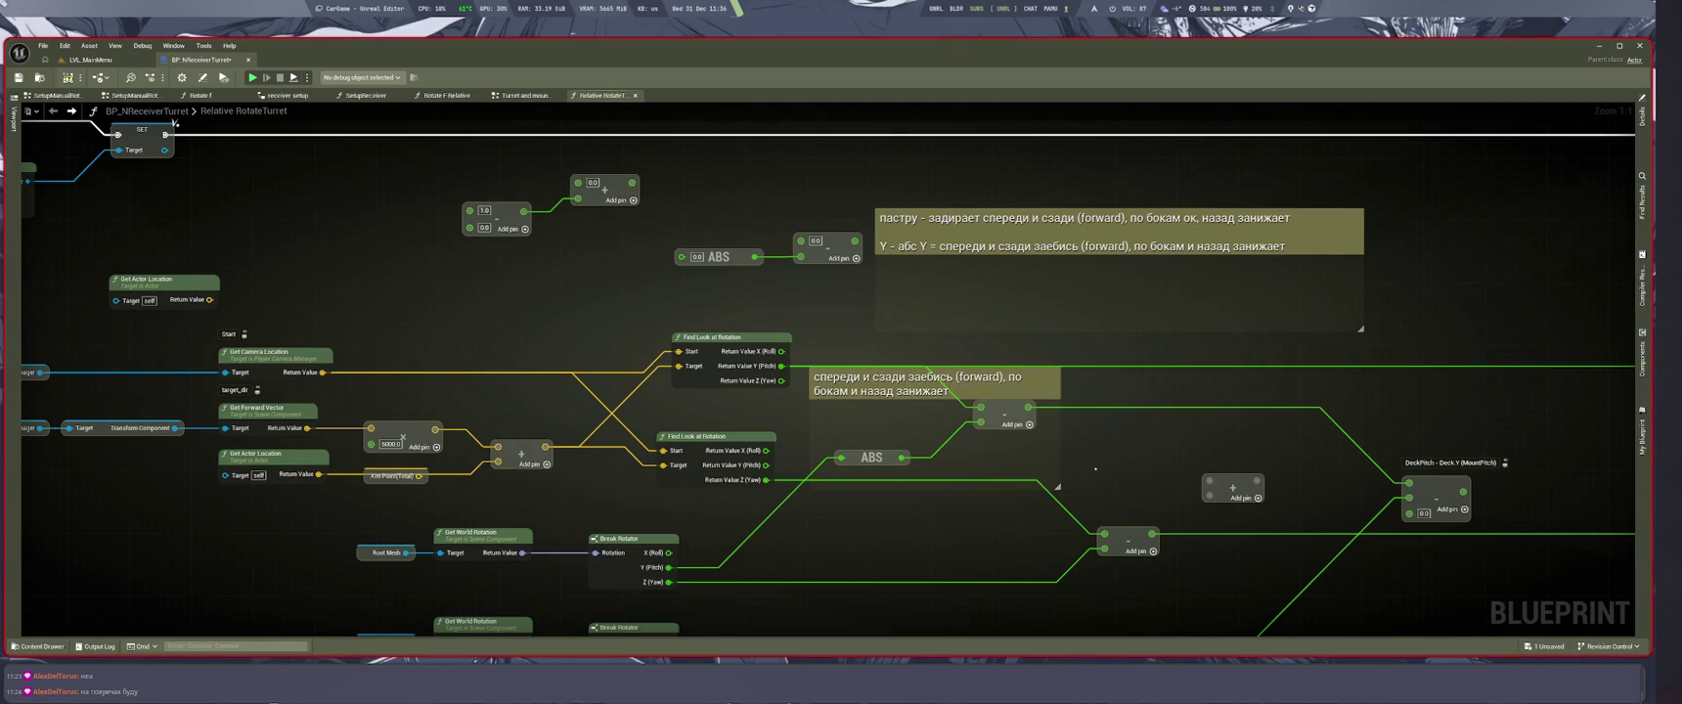
Step: Save the BP_NReceiverTurret blueprint with the new comment
left_click_drag(1168, 507, 997, 426)
mouse_move(841, 379)
left_mouse_down()
mouse_move(966, 418)
mouse_move(1021, 470)
left_mouse_up()
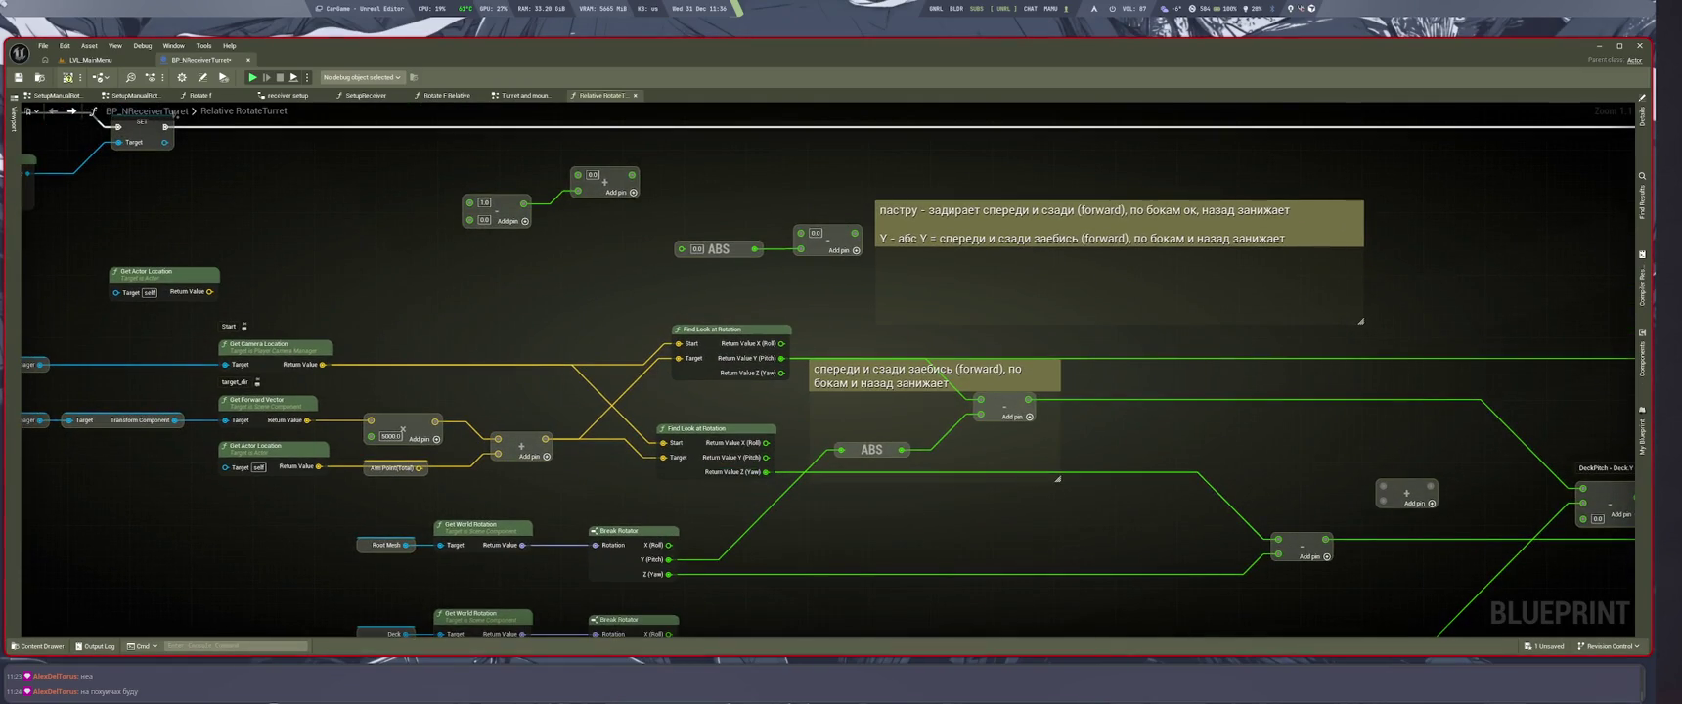
key("ctrl+s")
left_click_drag(1008, 543, 957, 535)
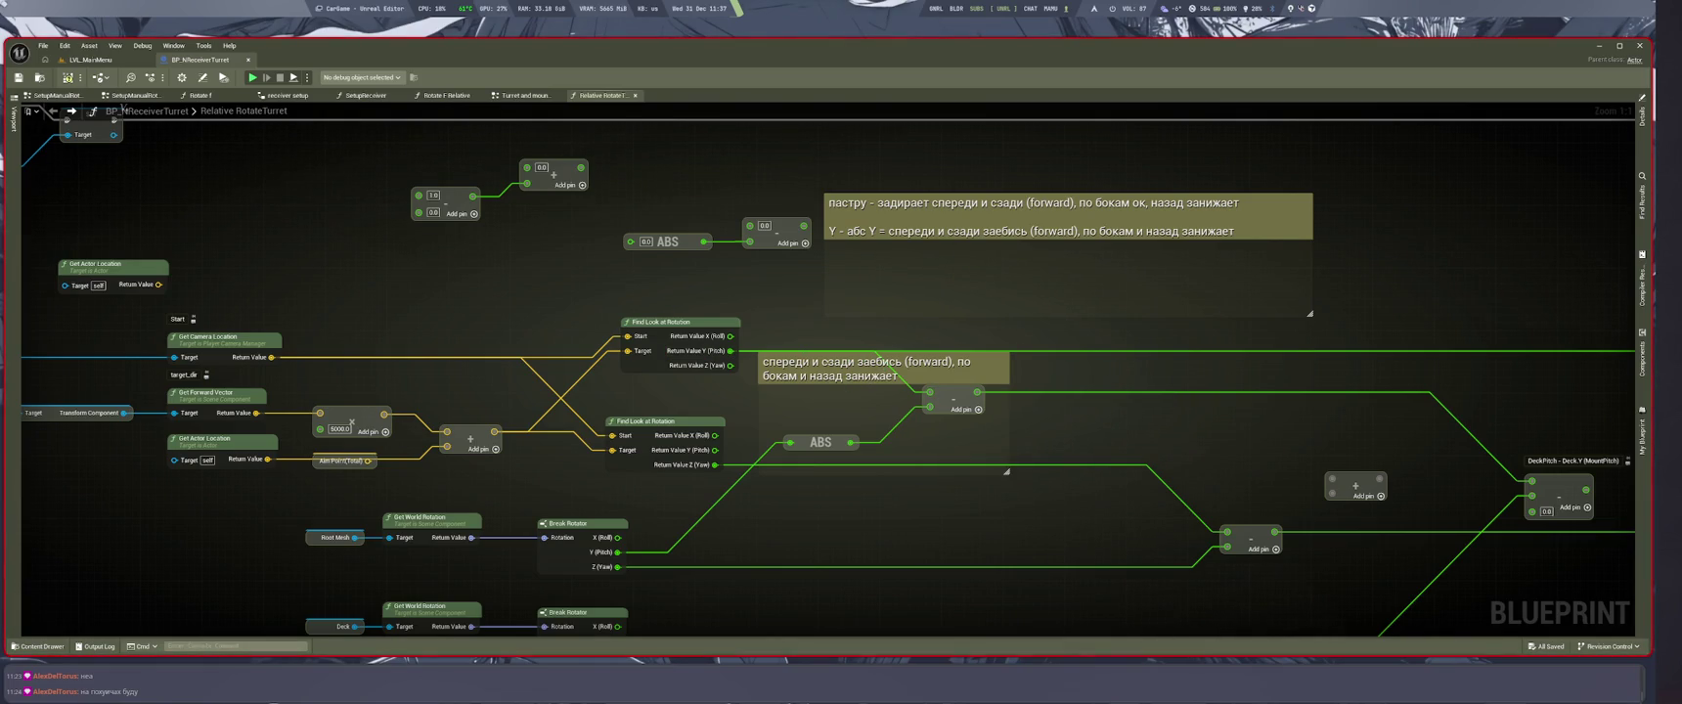
Step: Undo moving the pitch comment box around ABS and save the blueprint again
left_click_drag(881, 364, 902, 367)
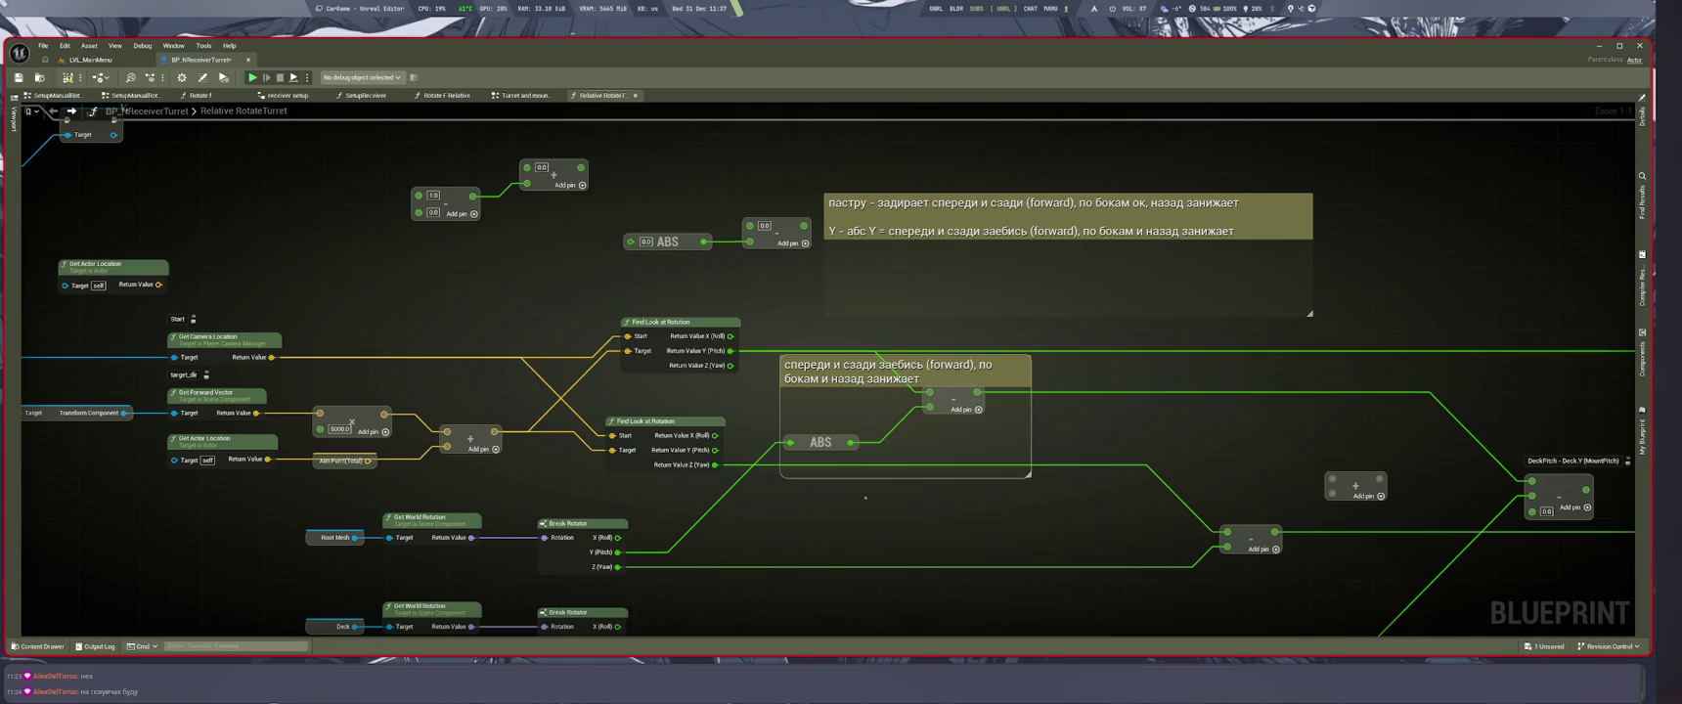
key("ctrl+z")
key("ctrl+s")
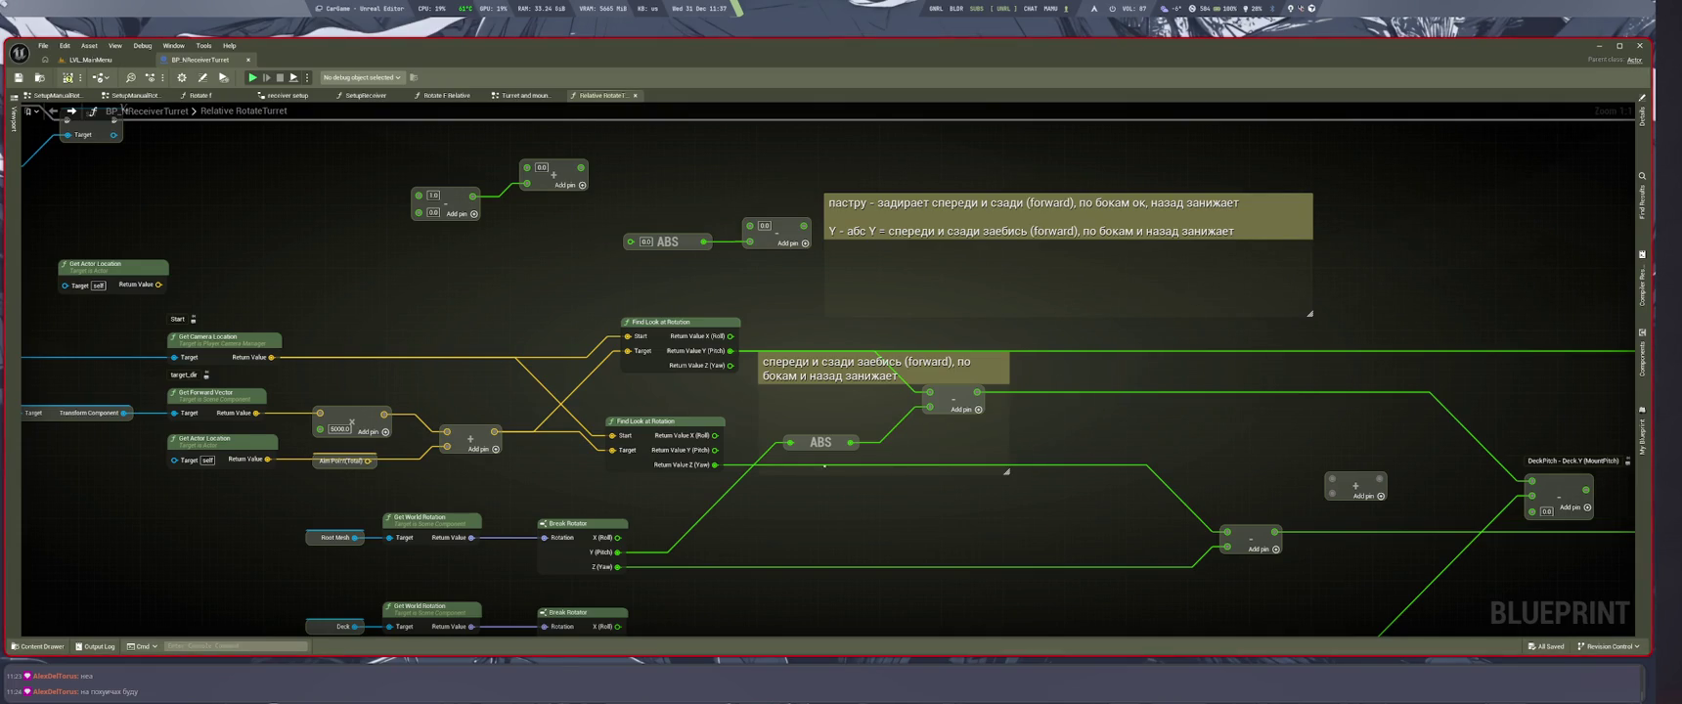
Step: Look over the Deck rotation nodes and right-hand comments, then switch to the browser desktop
mouse_move(1092, 546)
left_mouse_down()
mouse_move(1018, 474)
mouse_move(985, 525)
left_mouse_up()
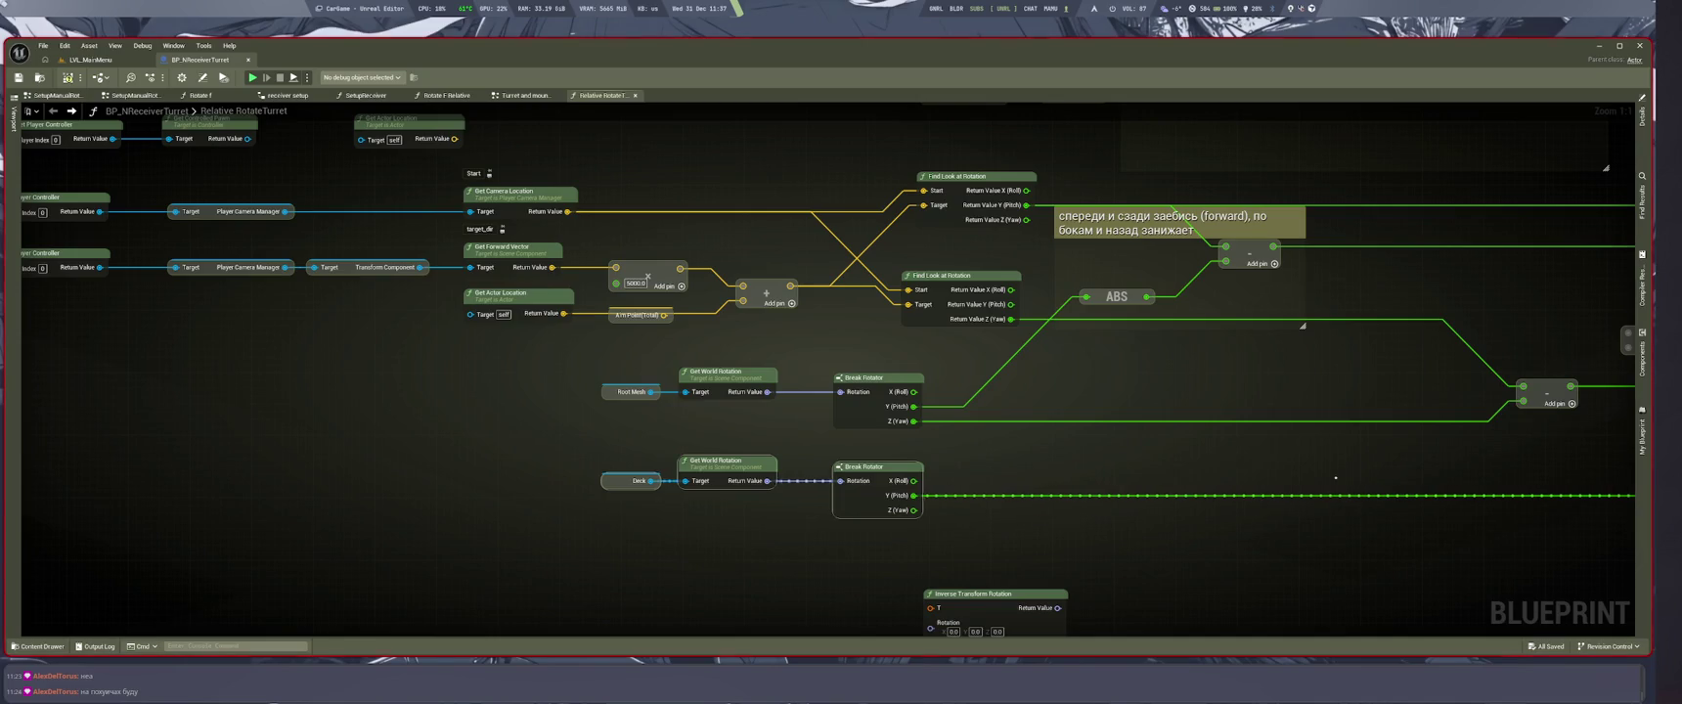
left_click_drag(1336, 487, 1133, 539)
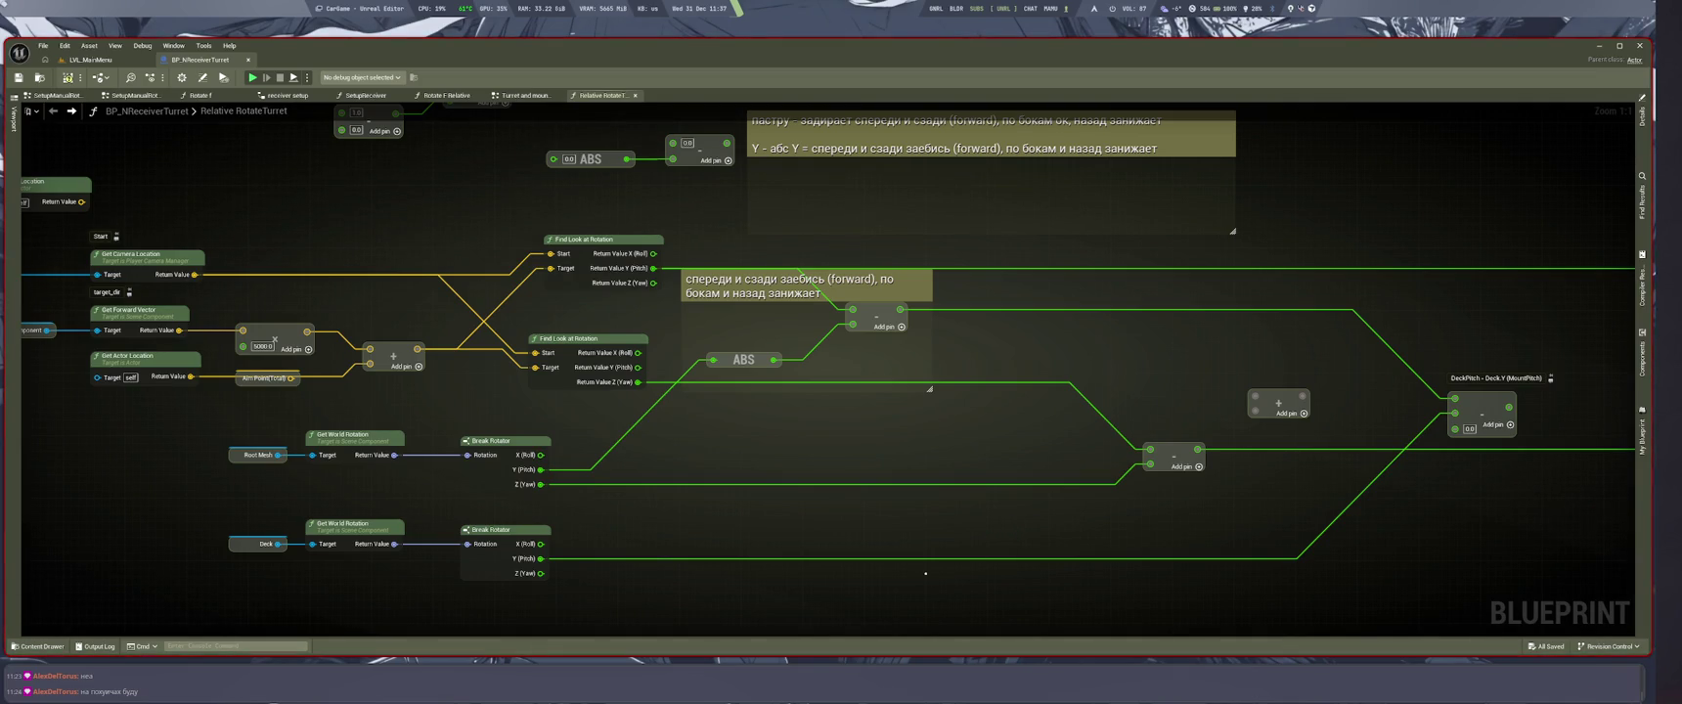
key("super+1")
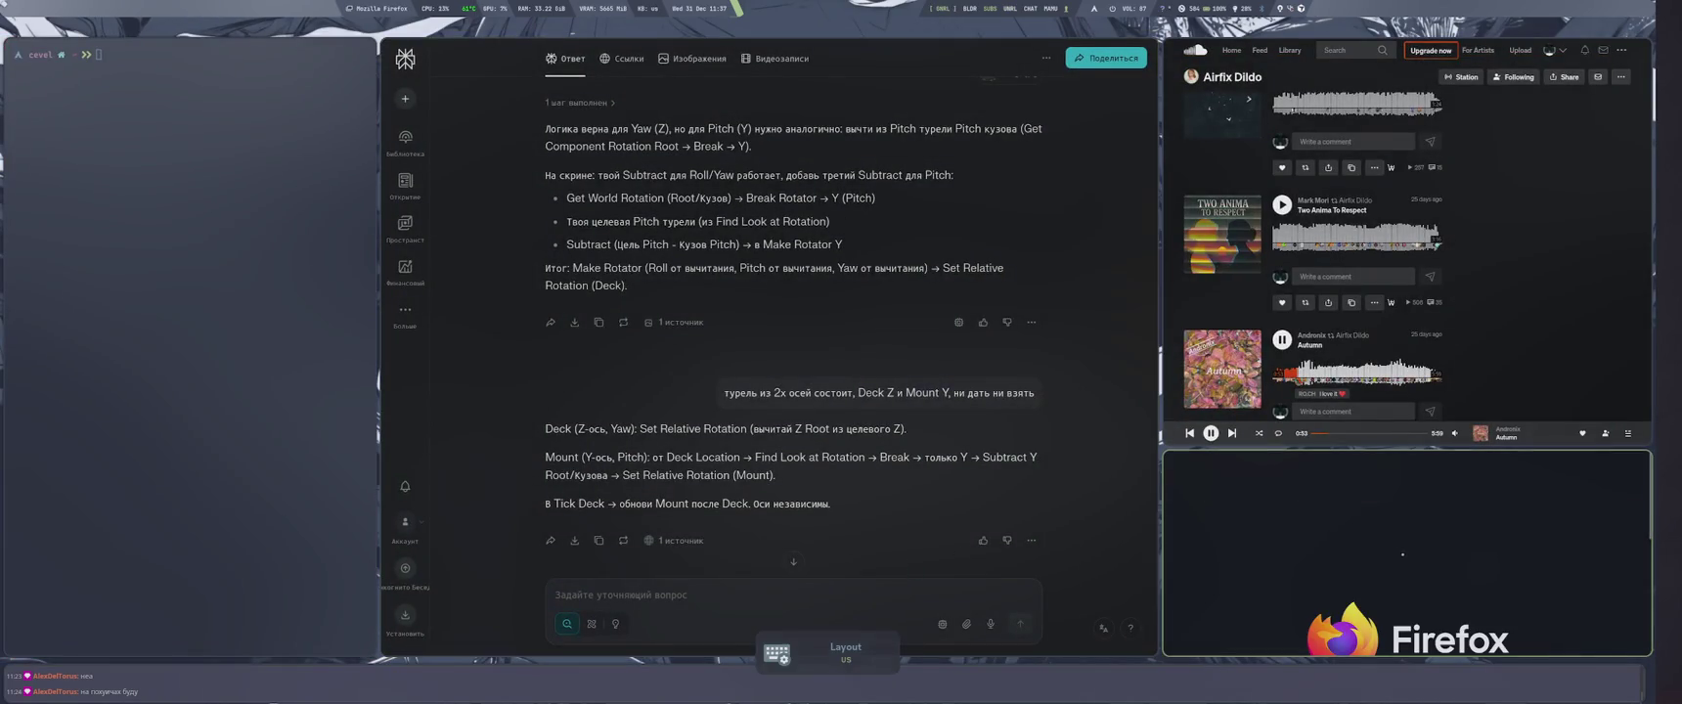
Step: Review Perplexity's answer on splitting Deck yaw from Mount pitch, then go back to Unreal
key("super+Left")
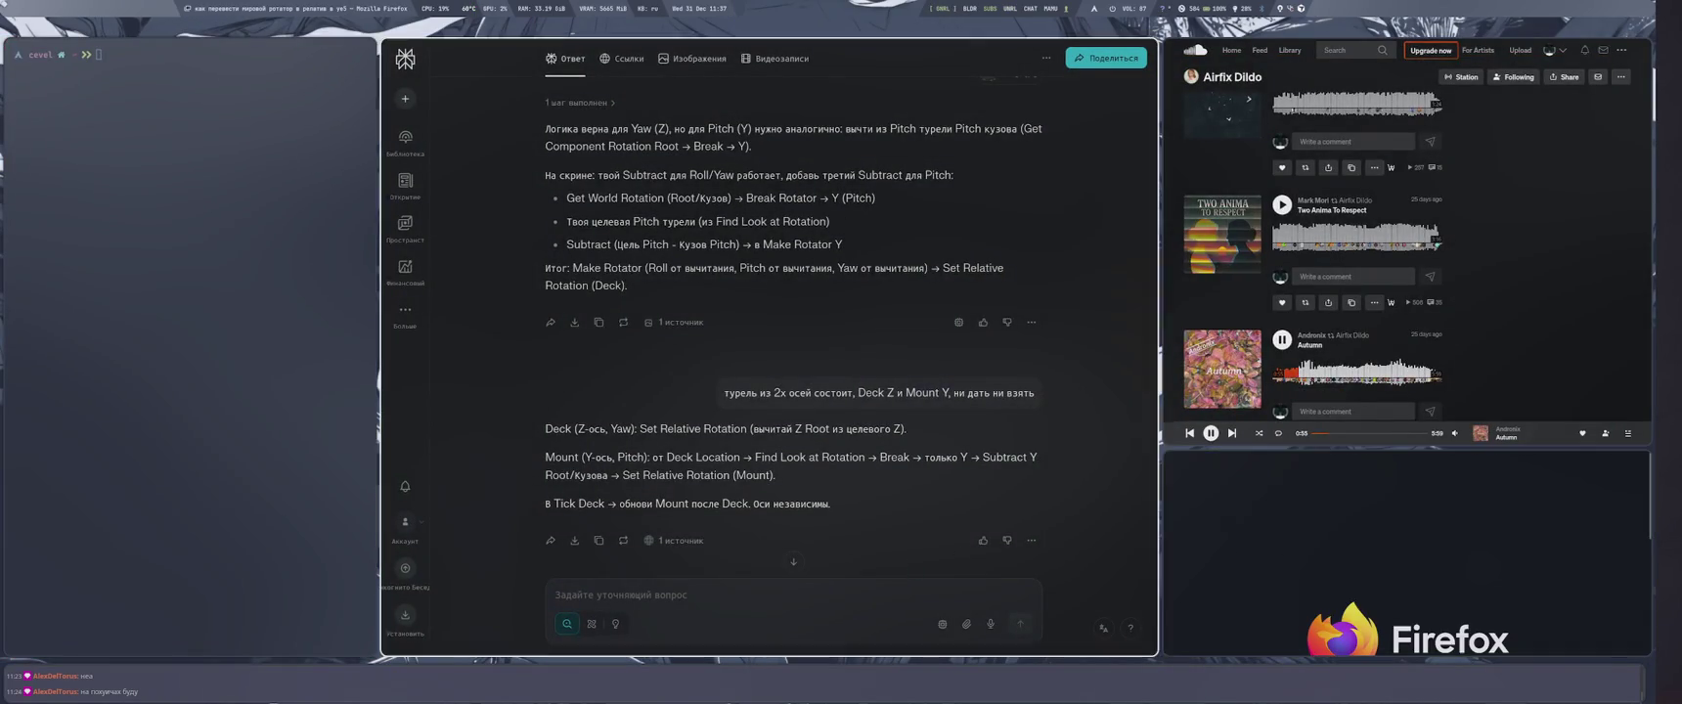
mouse_move(865, 404)
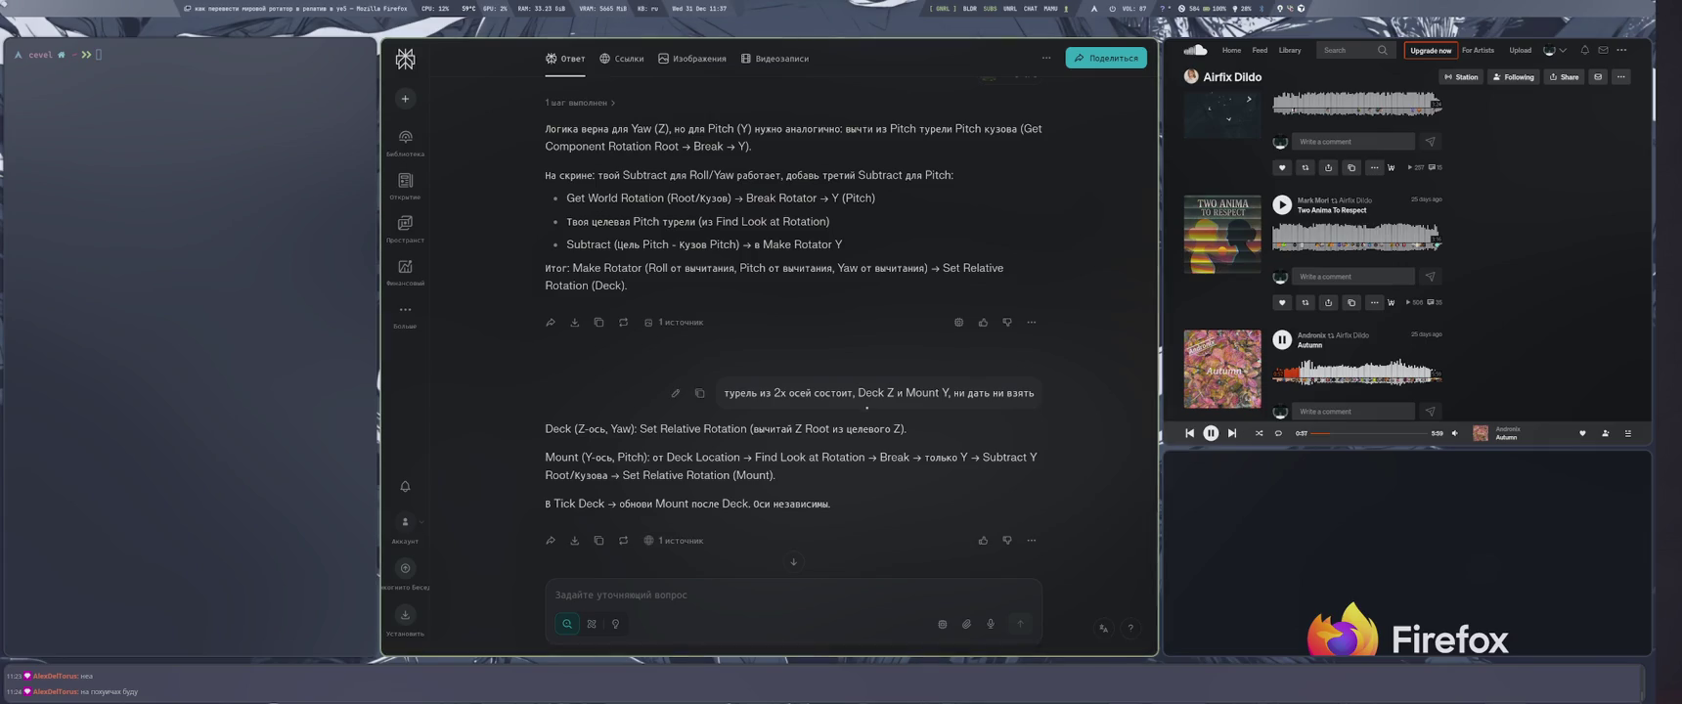
scroll(865, 404, "down", 3)
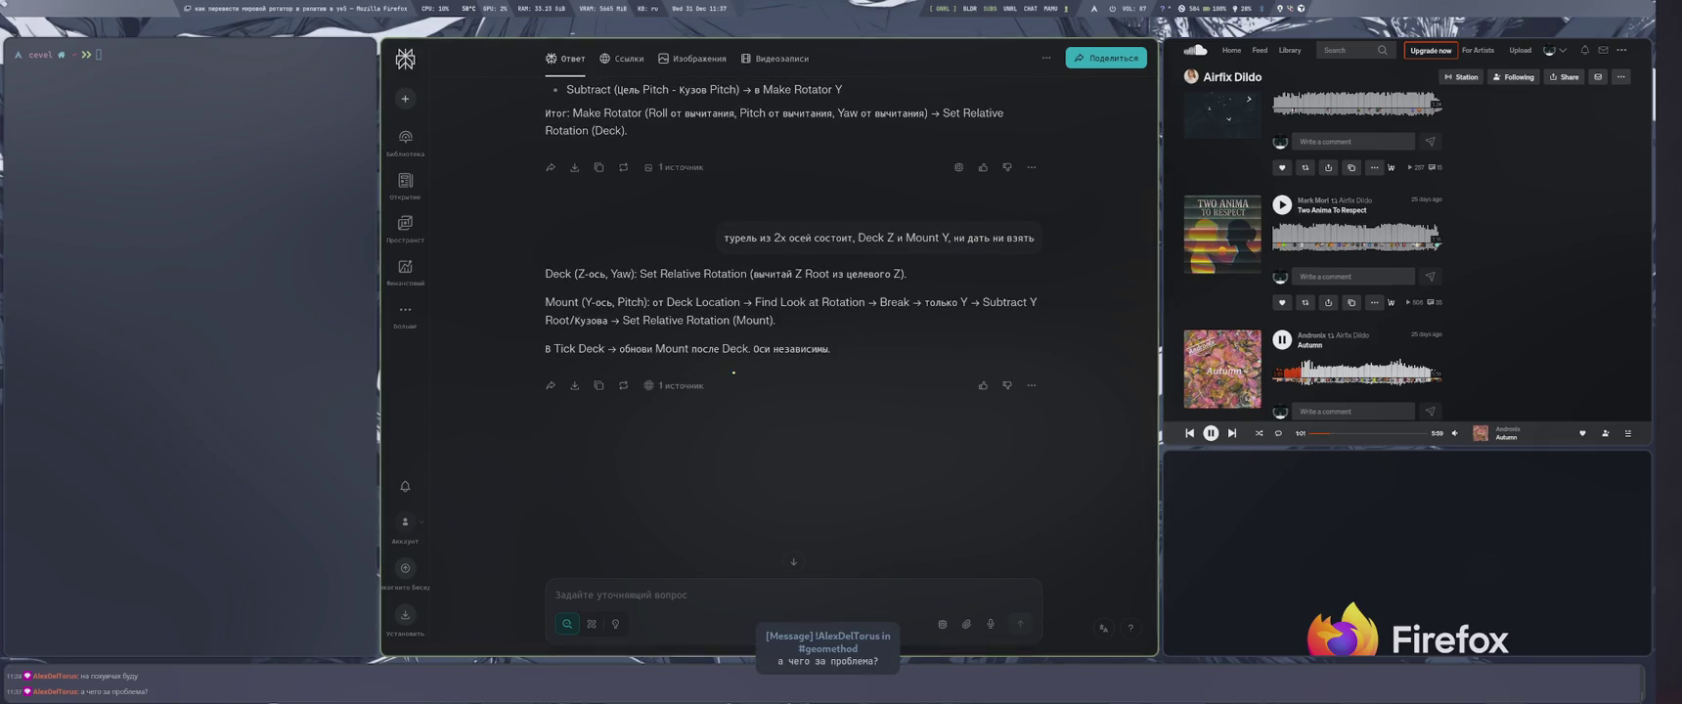
left_click(716, 588)
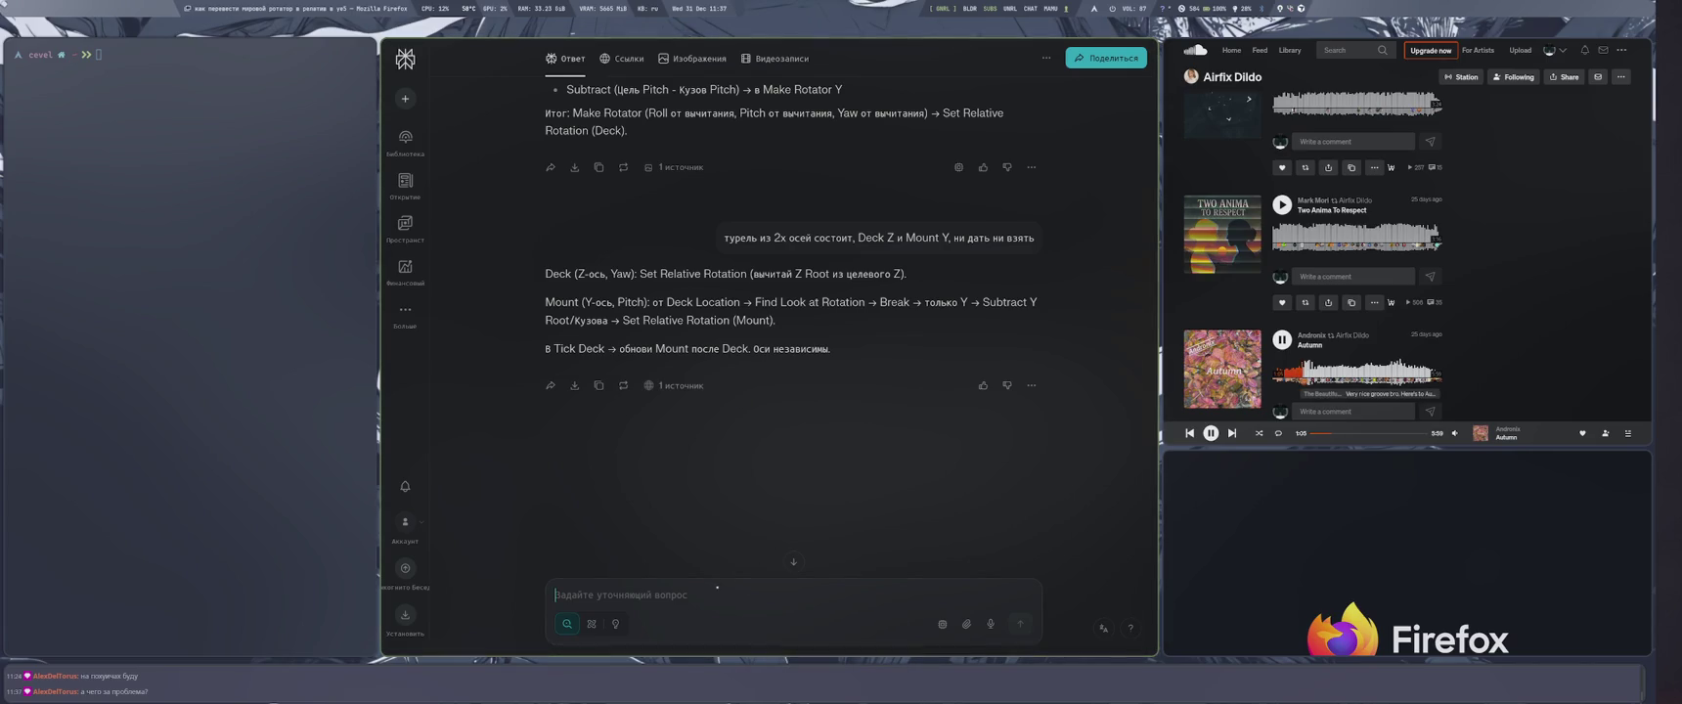
key("super+4")
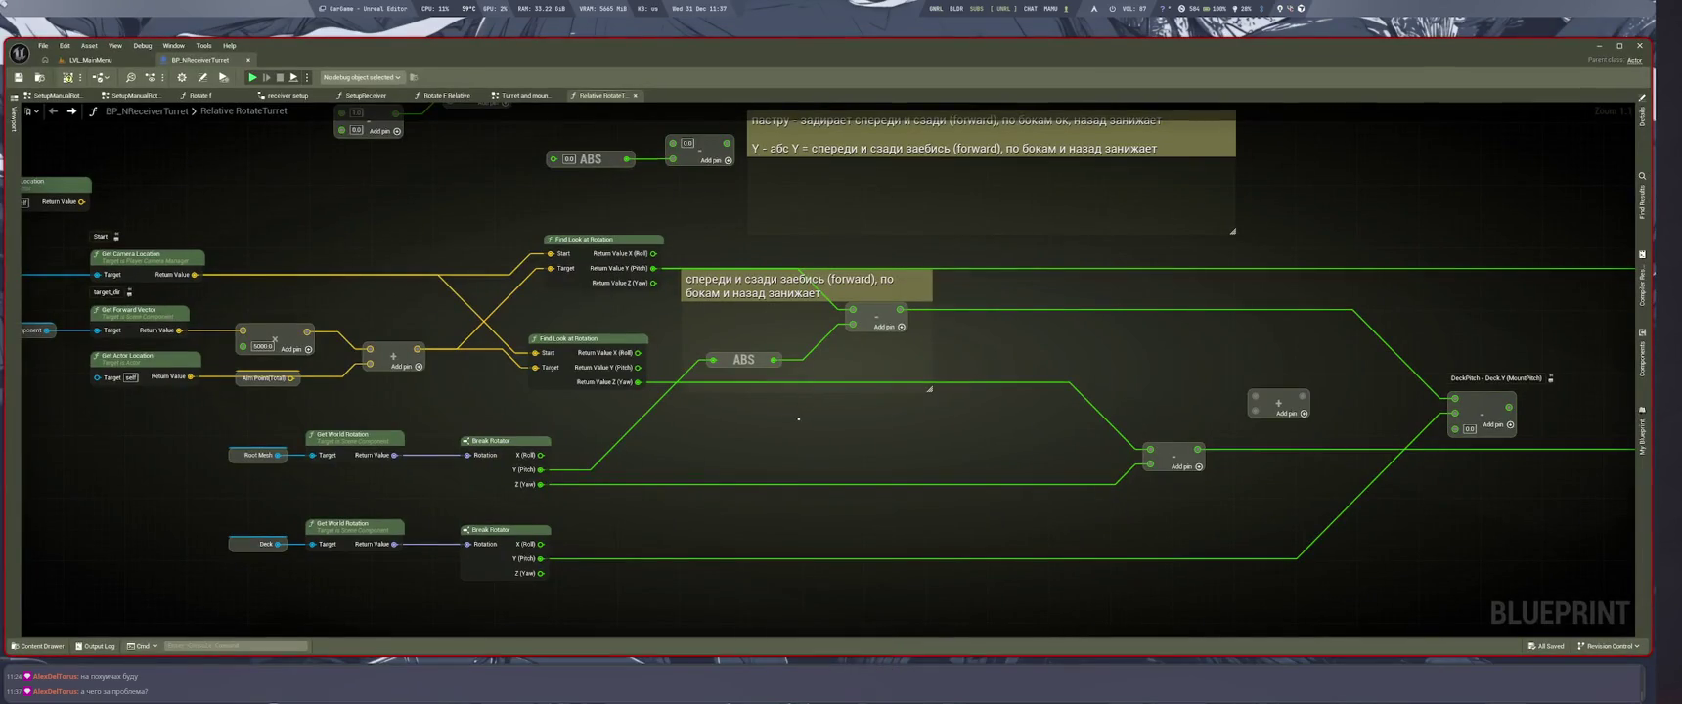
left_click(90, 60)
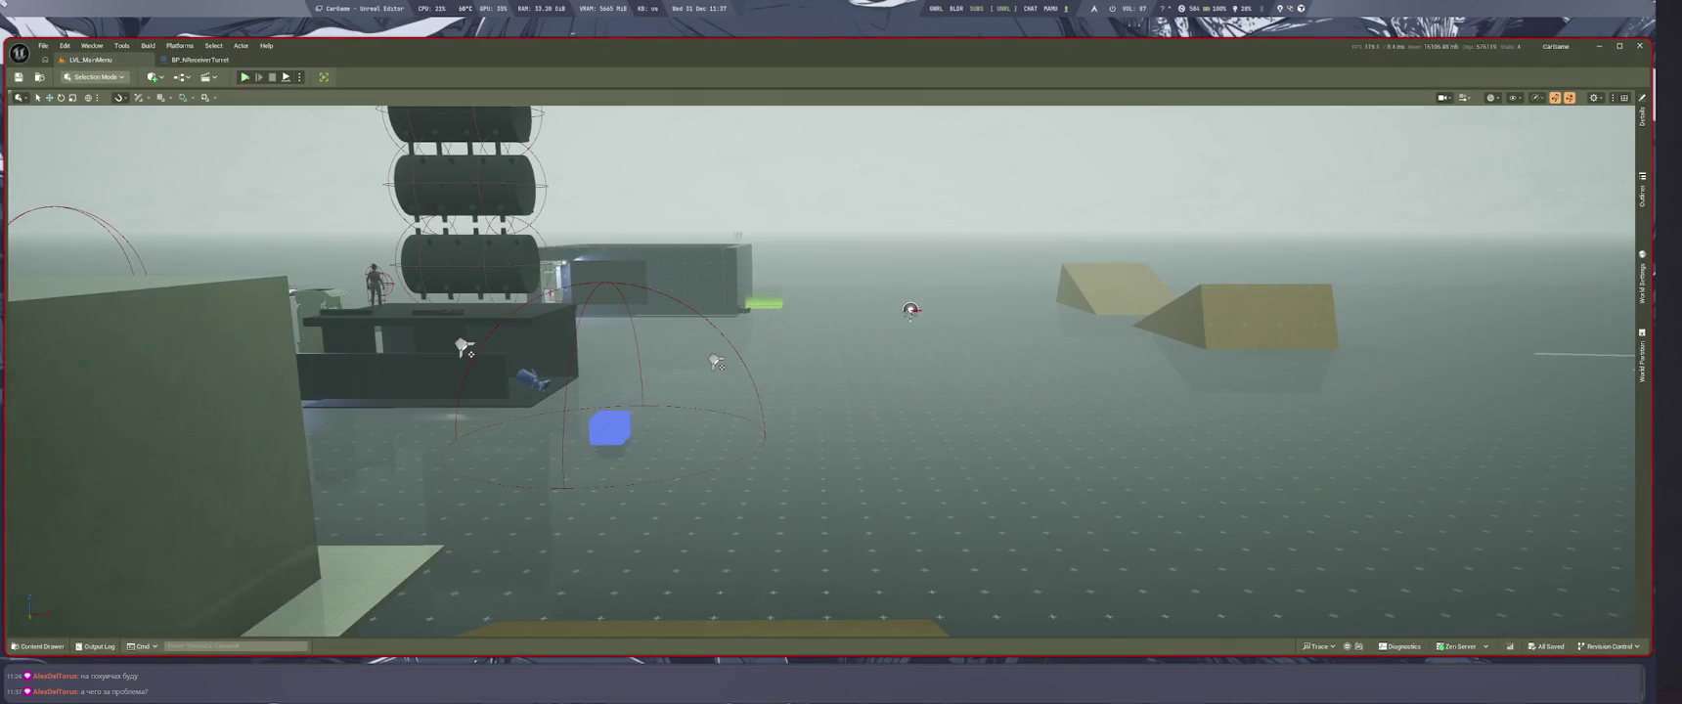
key("alt+p")
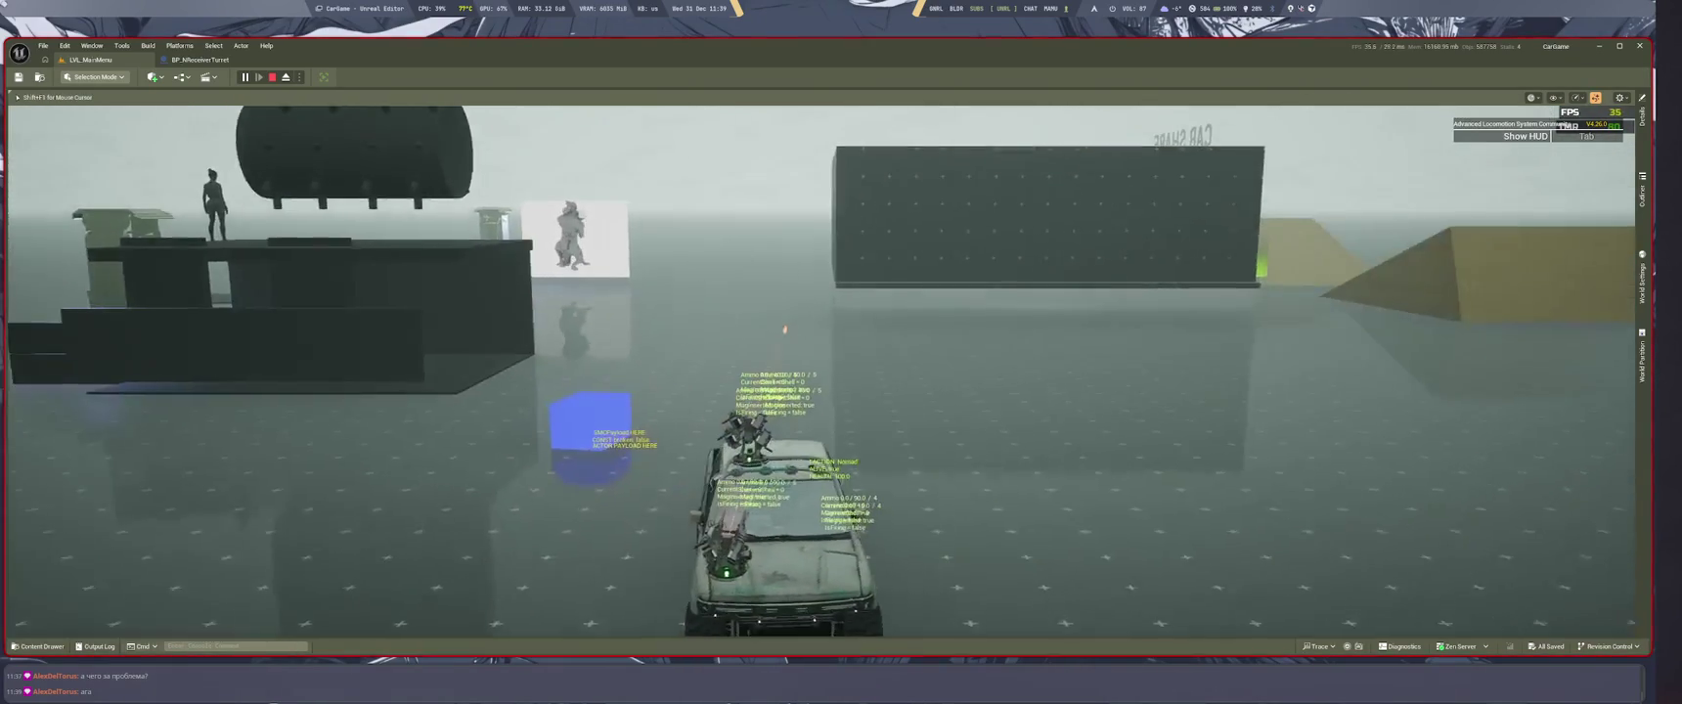
key("Escape")
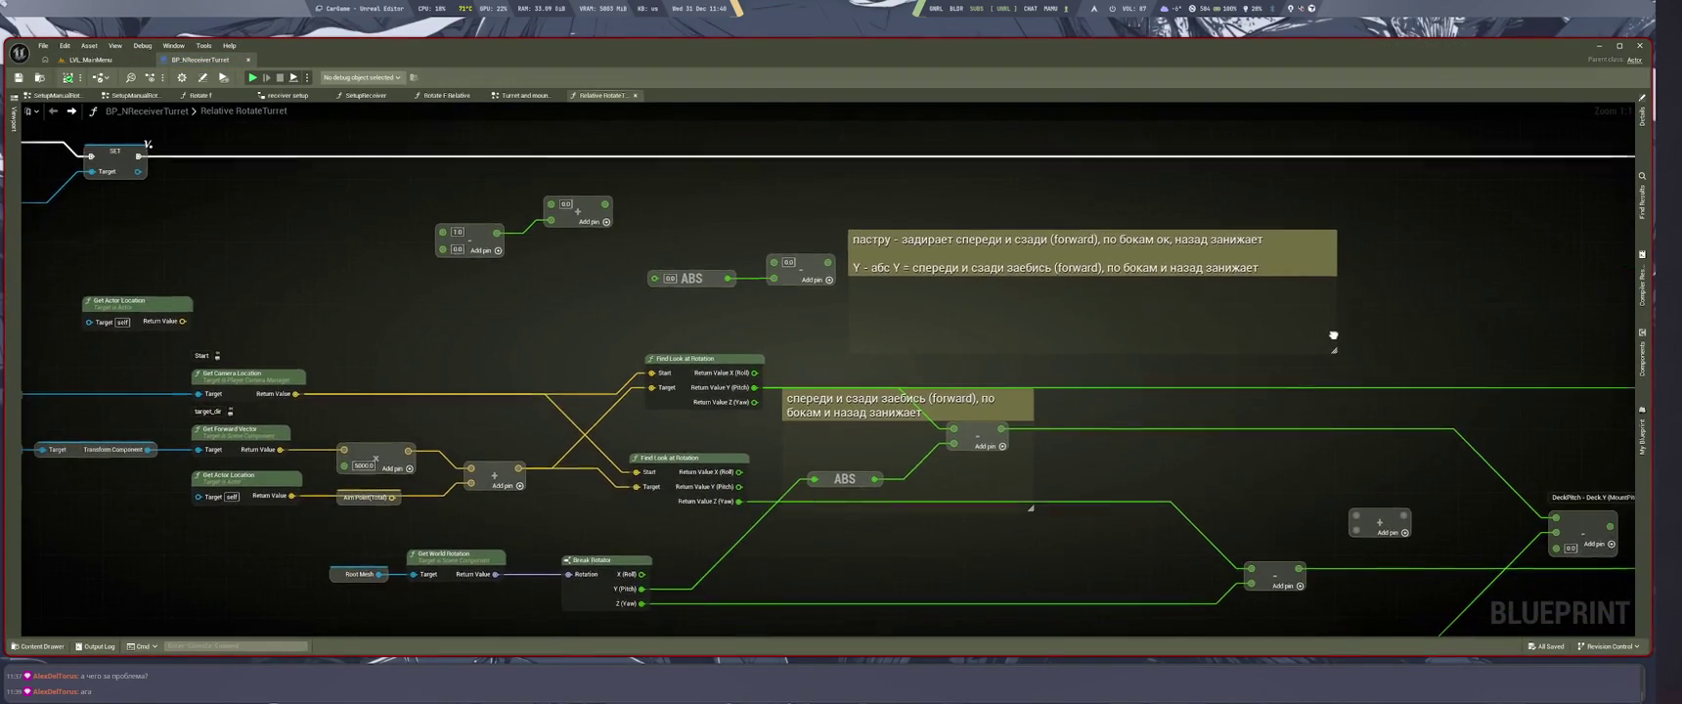
Step: Reword the comment around ABS: pitch fine front and back, low at the sides and rear
left_click_drag(1311, 332, 1280, 324)
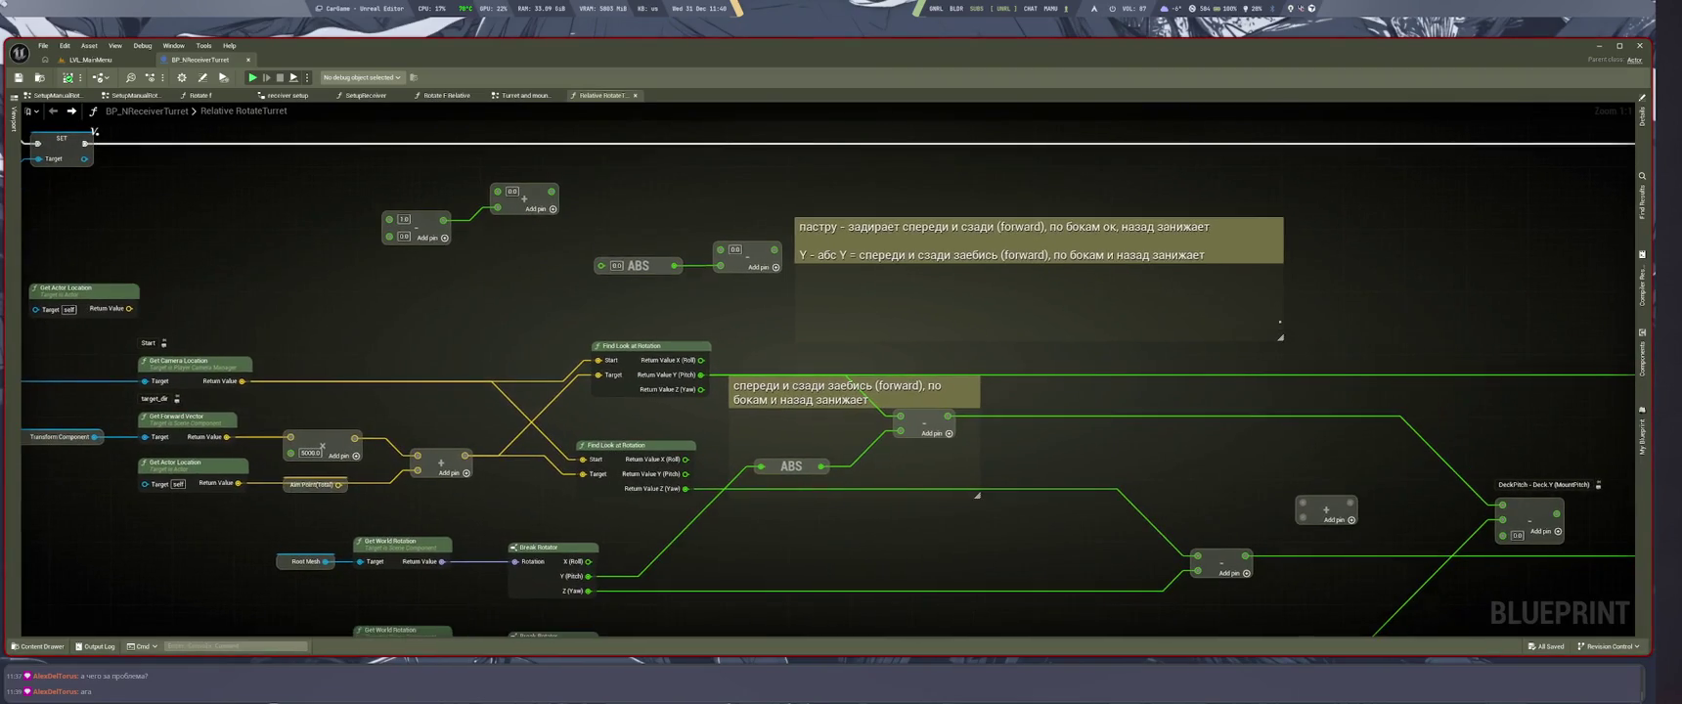
mouse_move(893, 550)
left_mouse_down()
mouse_move(799, 560)
mouse_move(1015, 579)
mouse_move(815, 562)
left_mouse_up()
mouse_move(326, 255)
left_mouse_down()
mouse_move(457, 254)
mouse_move(513, 290)
left_mouse_up()
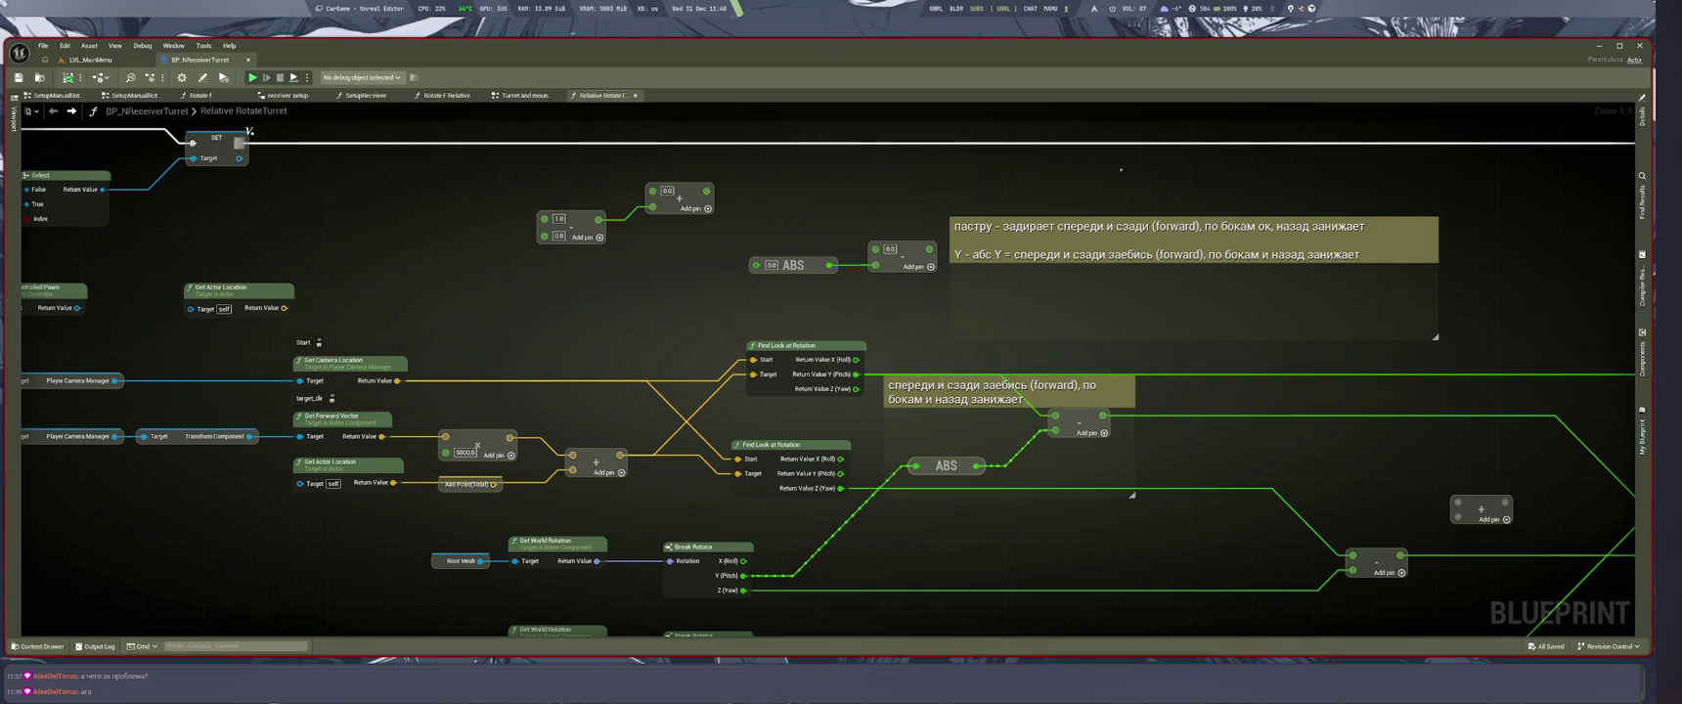
left_click_drag(1143, 520, 1085, 459)
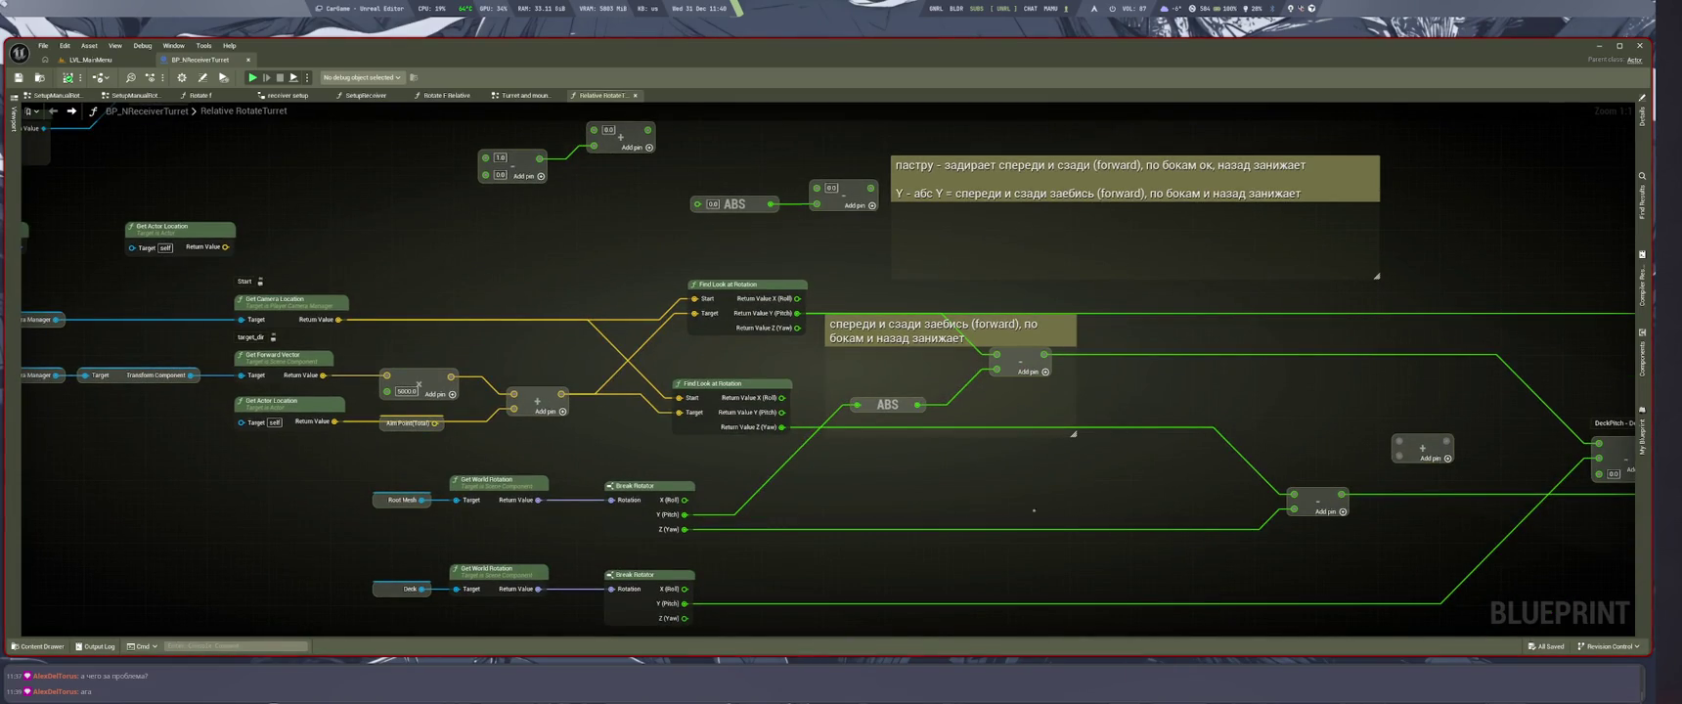
mouse_move(909, 373)
left_mouse_down()
mouse_move(907, 458)
mouse_move(836, 504)
left_mouse_up()
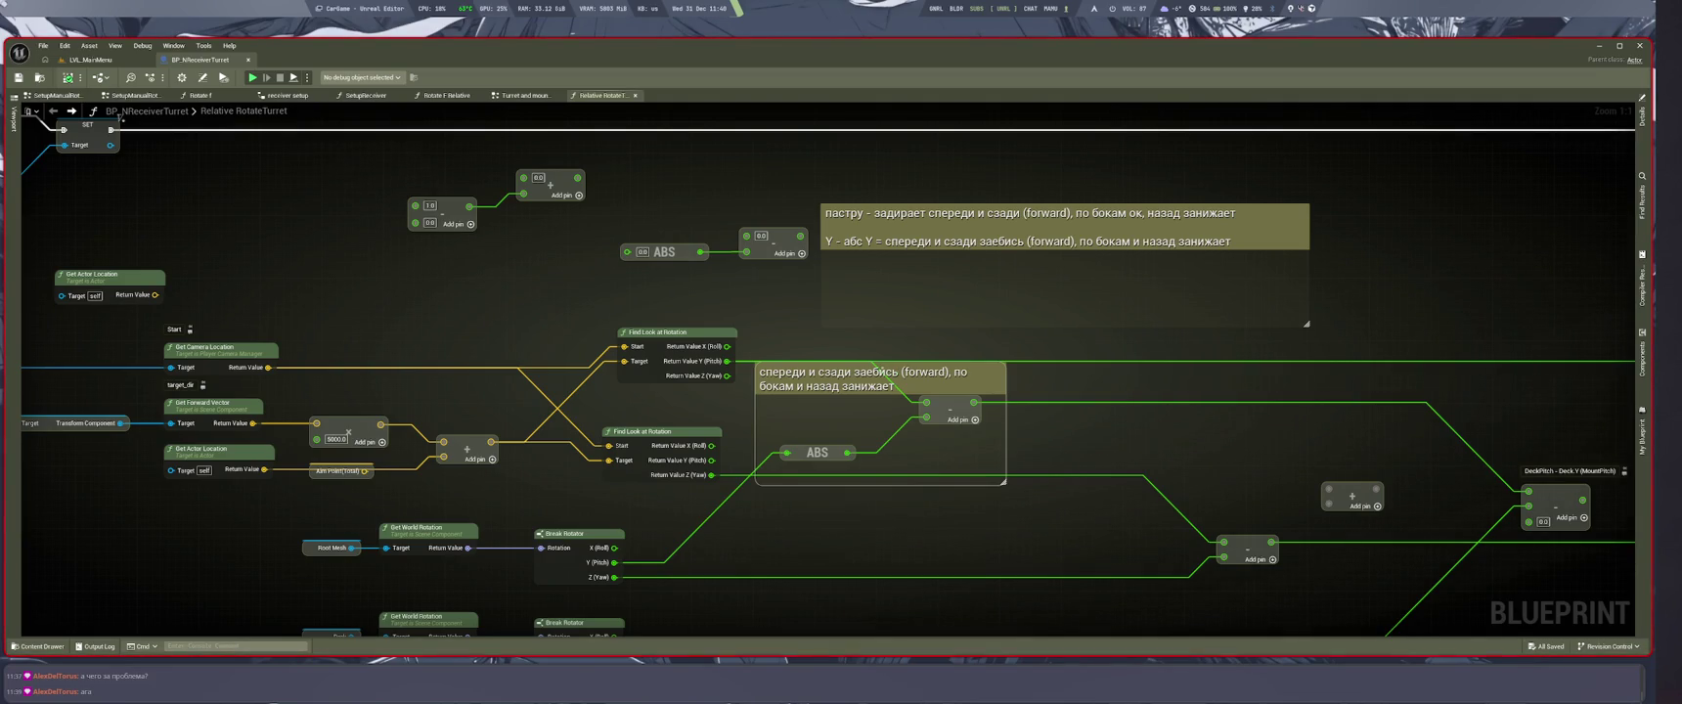
double_click(885, 374)
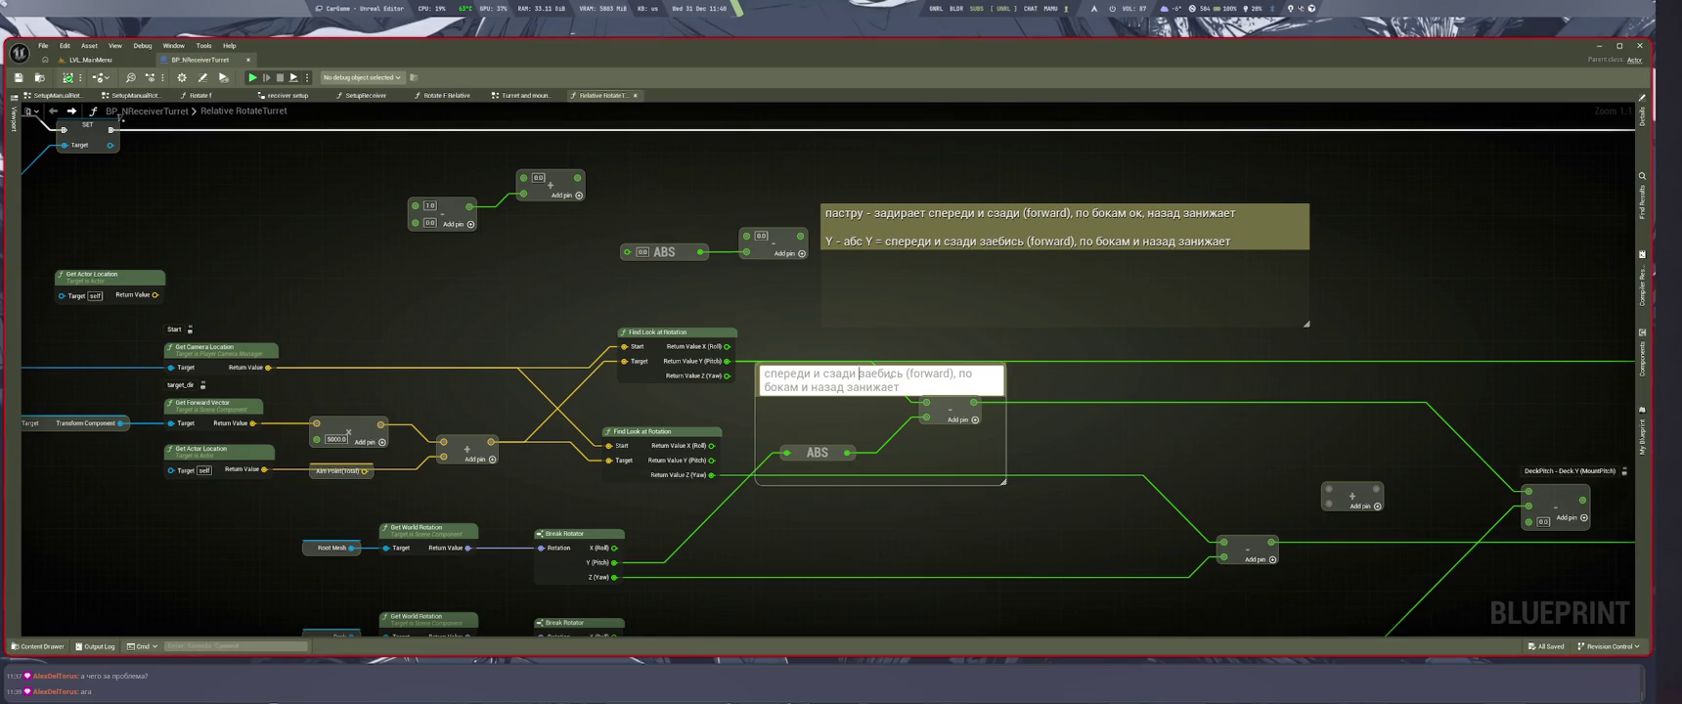
key("Return")
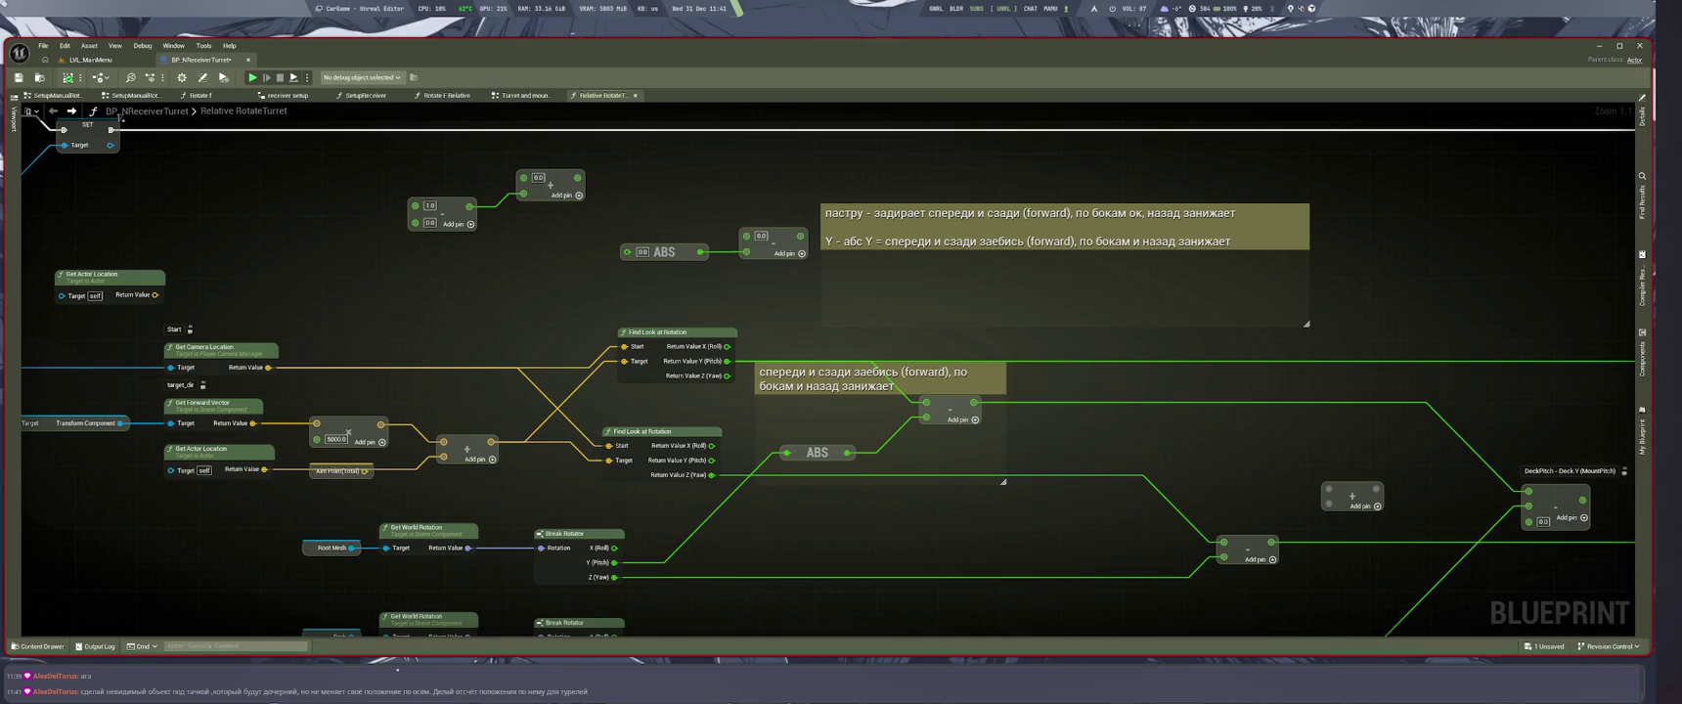
Step: Align the two Find Look at Rotation nodes with Shift+A
mouse_move(741, 536)
left_mouse_down()
mouse_move(1262, 536)
mouse_move(1246, 544)
mouse_move(1358, 590)
left_mouse_up()
left_click_drag(290, 443, 1105, 608)
mouse_move(258, 381)
left_mouse_down()
mouse_move(723, 510)
mouse_move(1102, 536)
left_mouse_up()
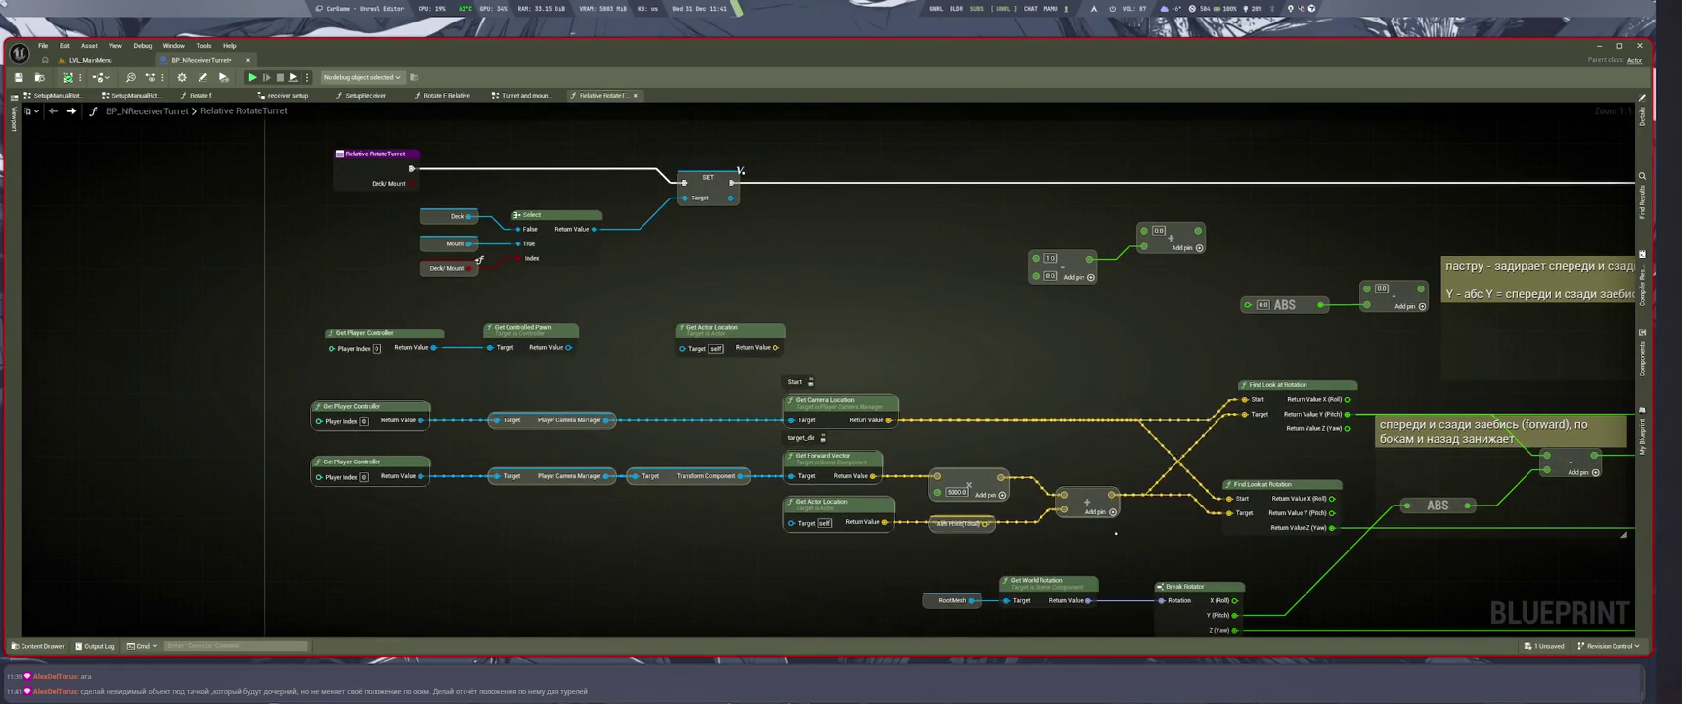
left_click_drag(1098, 483, 751, 453)
left_click_drag(859, 328, 911, 492)
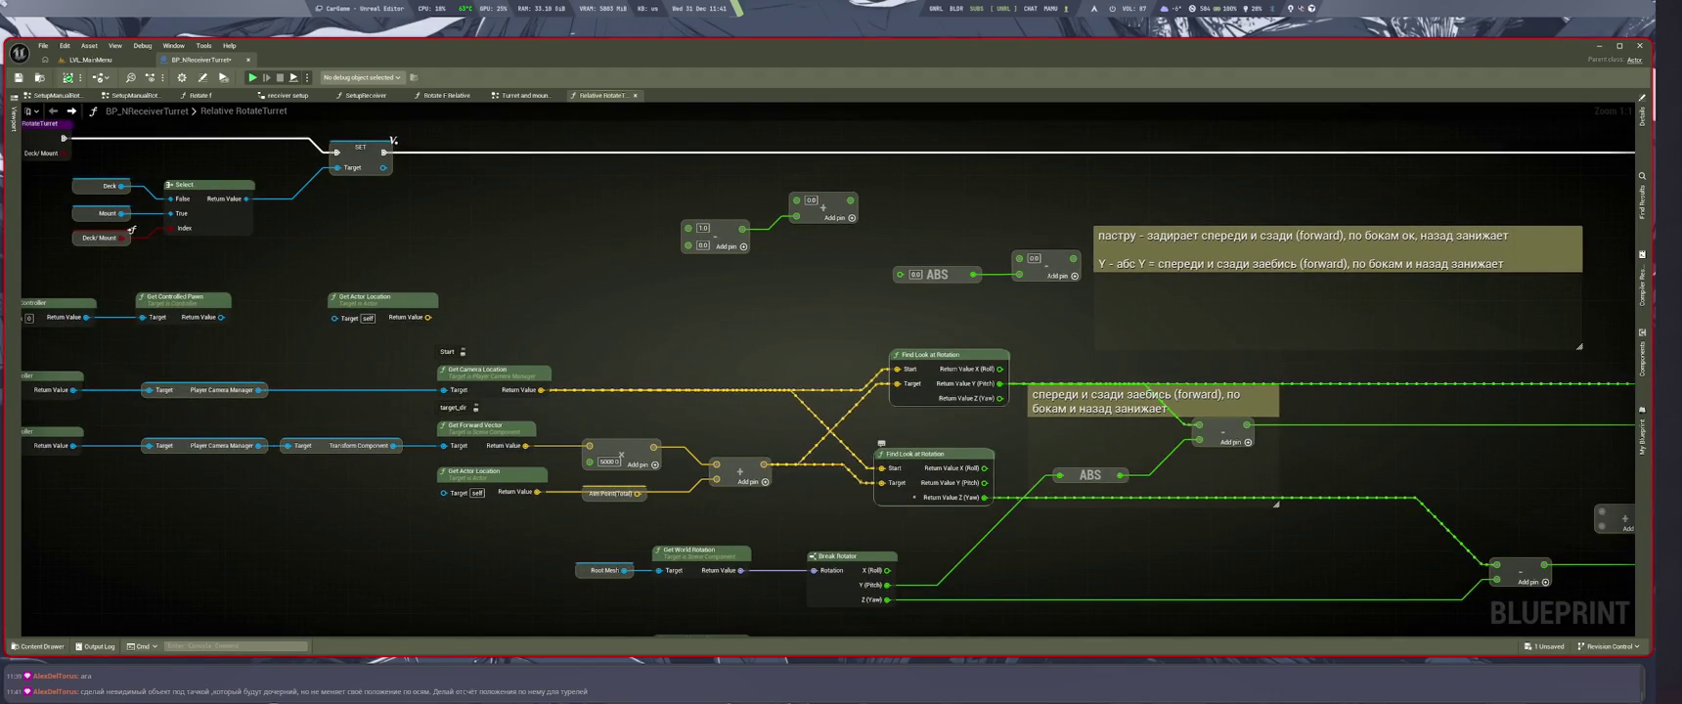
key("shift+a")
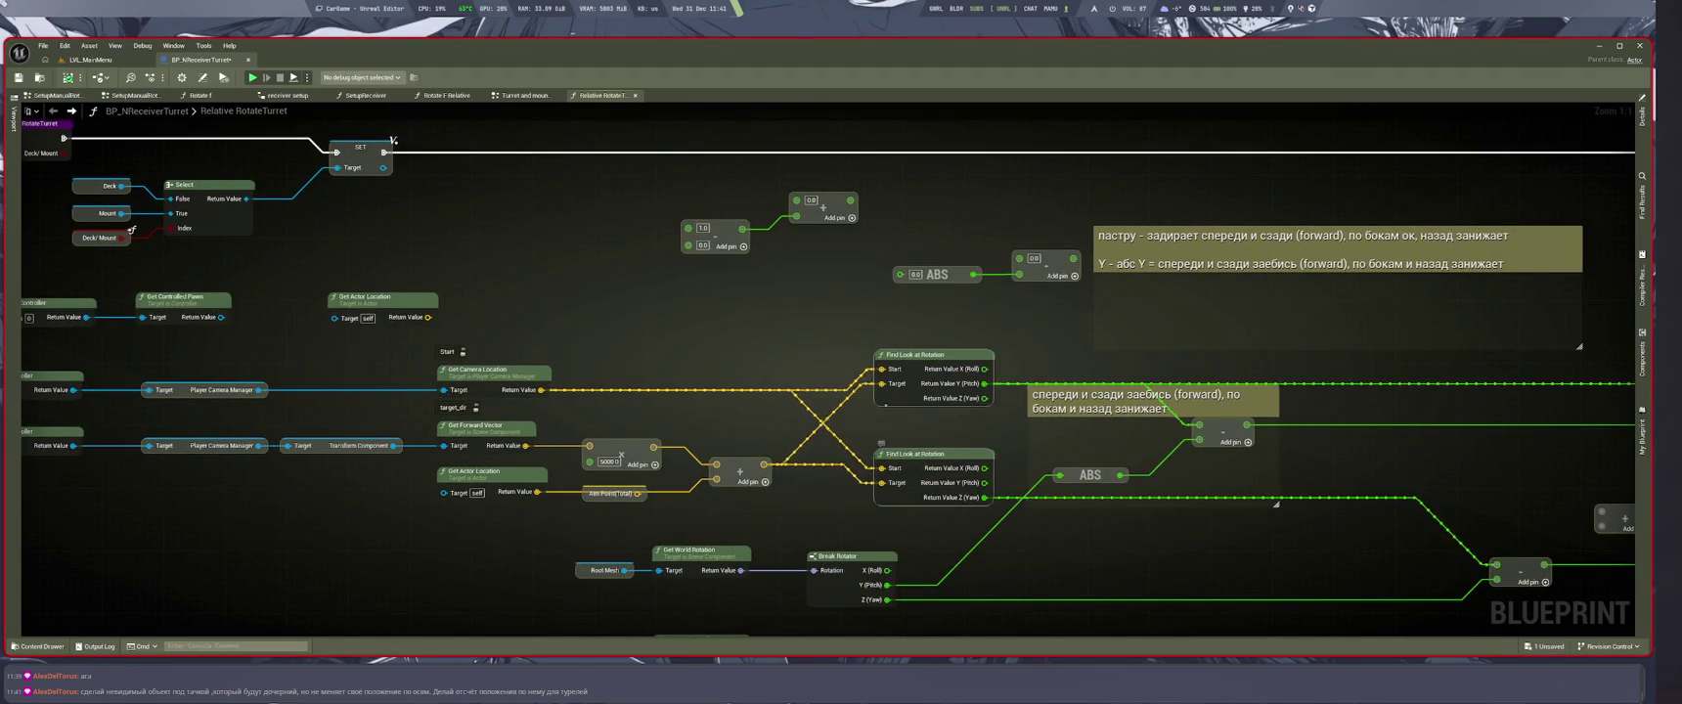
left_click(886, 409)
Step: Trace the Get Player Controller, camera location, multiply, Aim Point and Get Actor Location chains
mouse_move(886, 408)
left_mouse_down()
mouse_move(946, 379)
mouse_move(990, 389)
left_mouse_up()
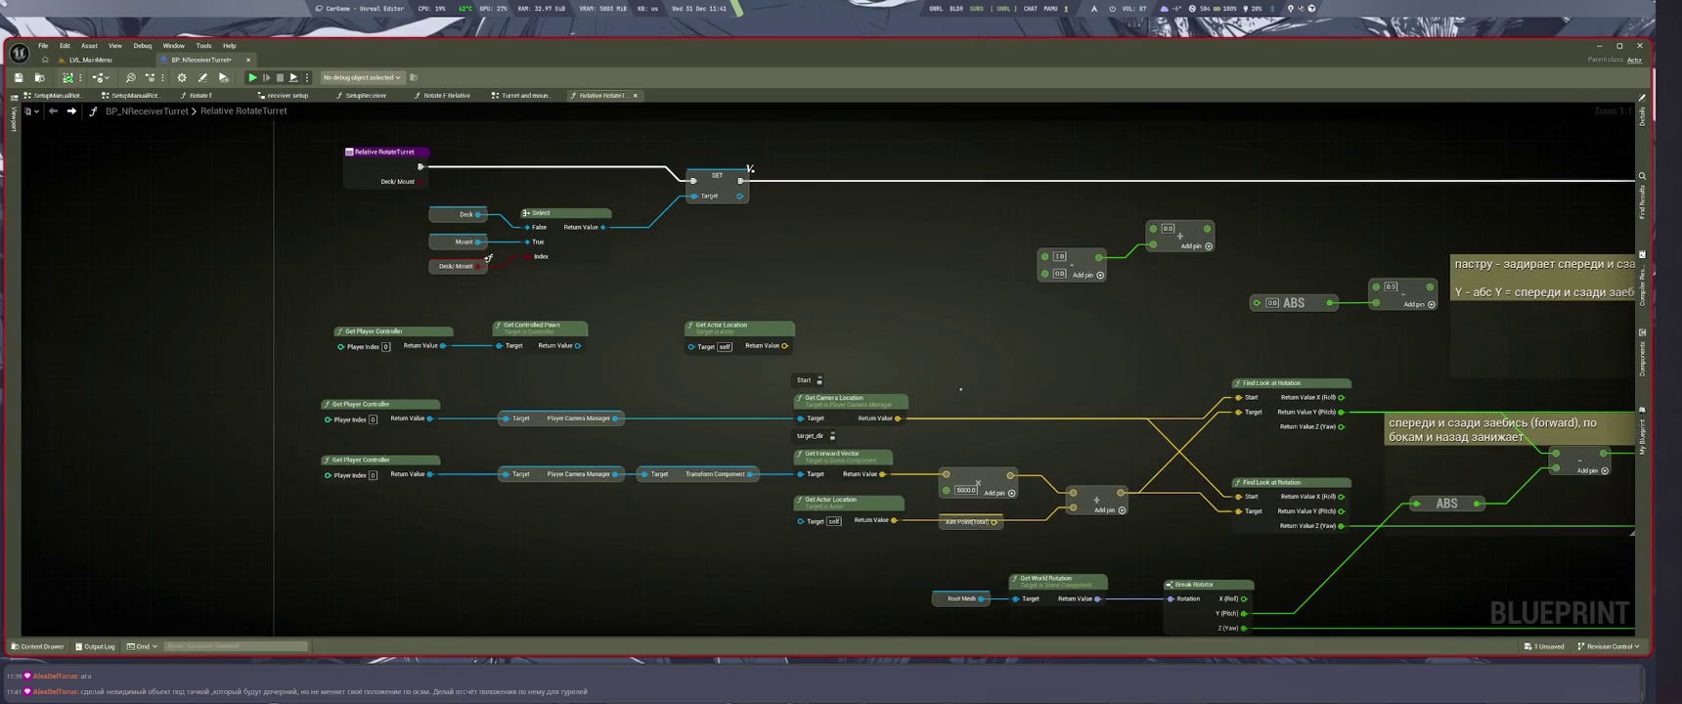
left_click_drag(690, 528, 732, 514)
mouse_move(413, 369)
left_mouse_down()
mouse_move(431, 403)
mouse_move(609, 442)
mouse_move(860, 409)
left_mouse_up()
left_click_drag(917, 365, 937, 398)
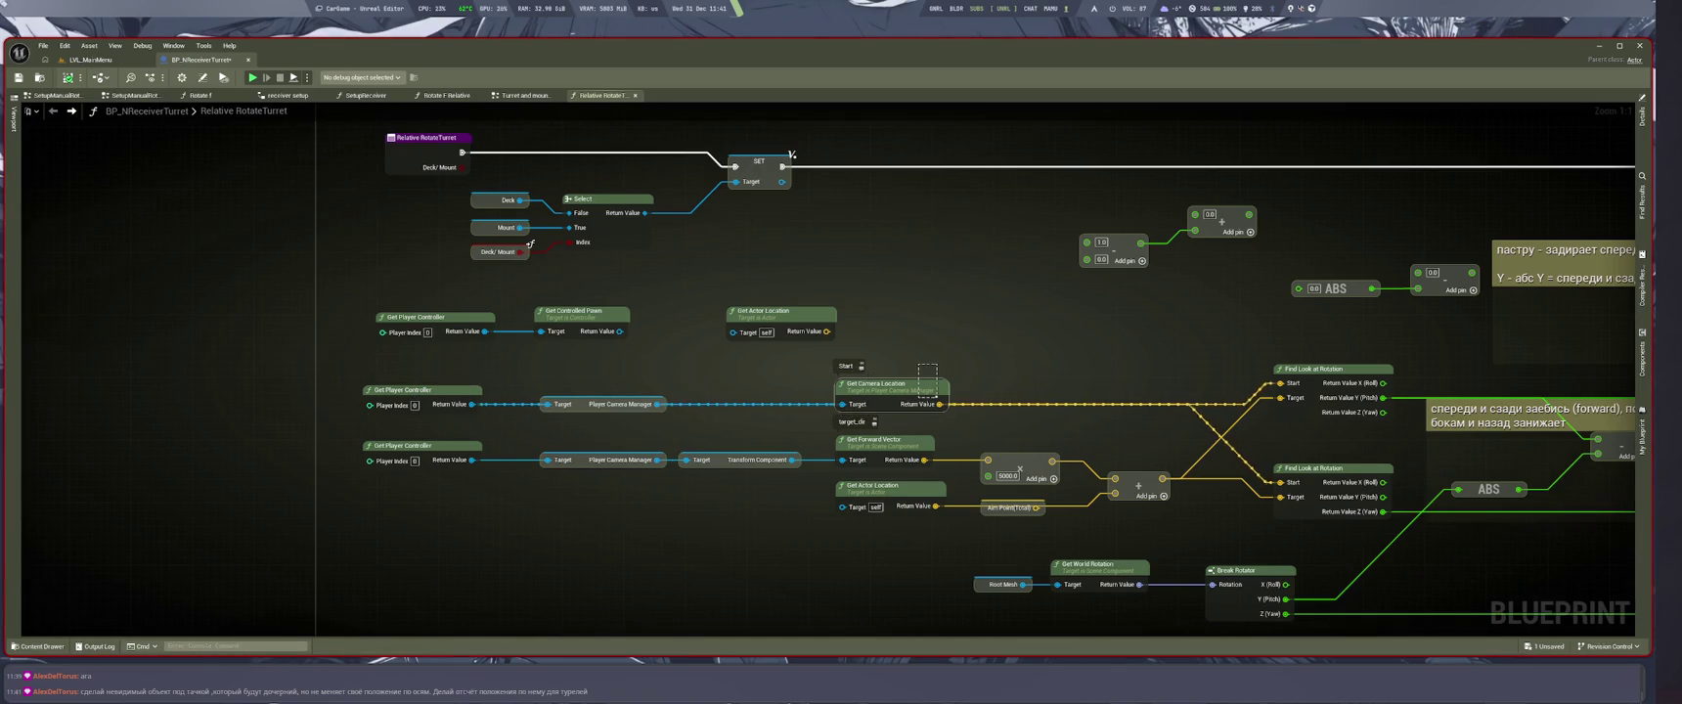
left_click_drag(937, 399, 656, 403)
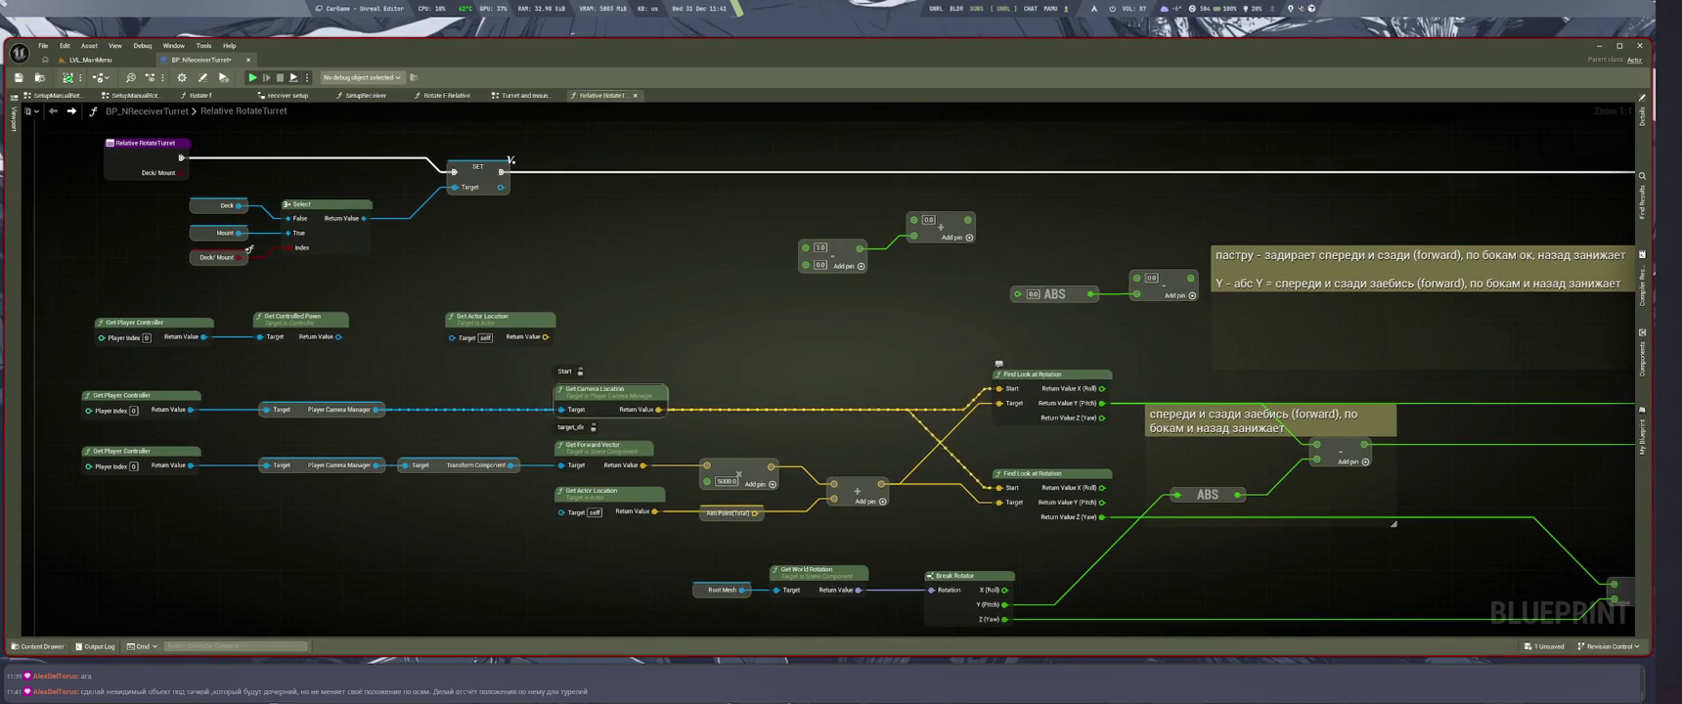
left_click_drag(363, 566, 677, 564)
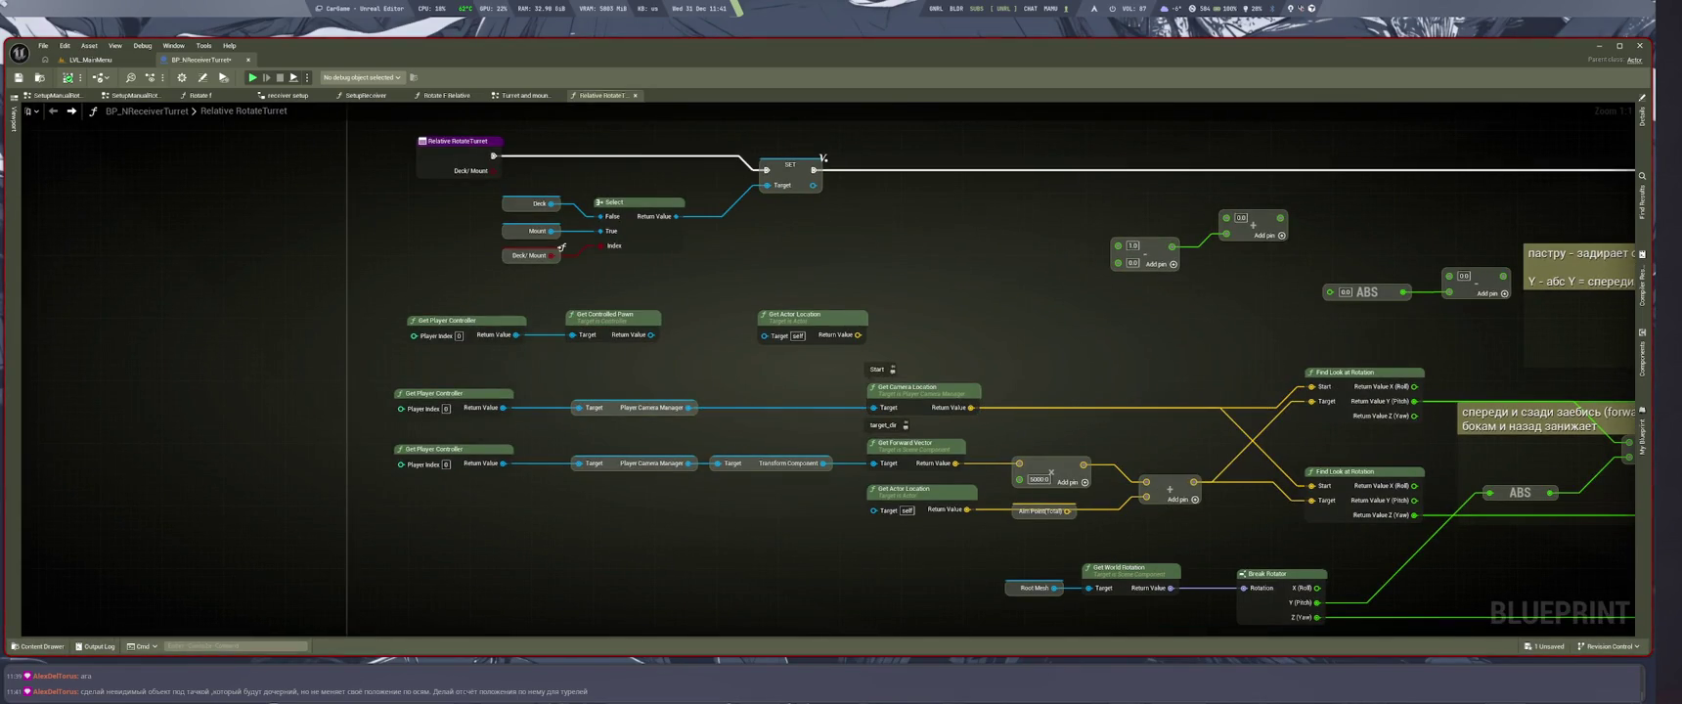
left_click_drag(304, 450, 955, 471)
left_click_drag(936, 540, 608, 490)
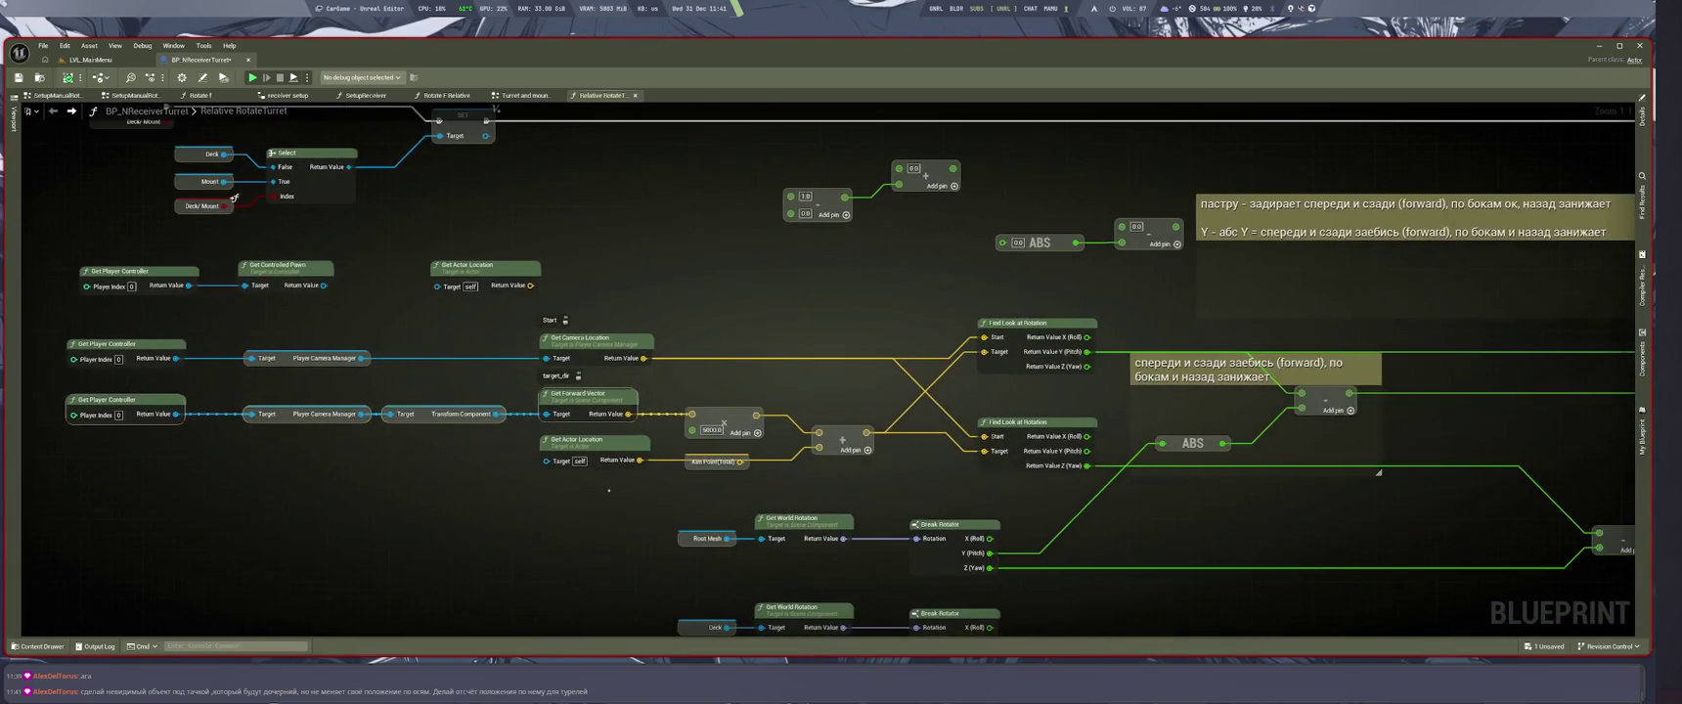
left_click_drag(680, 397, 854, 488)
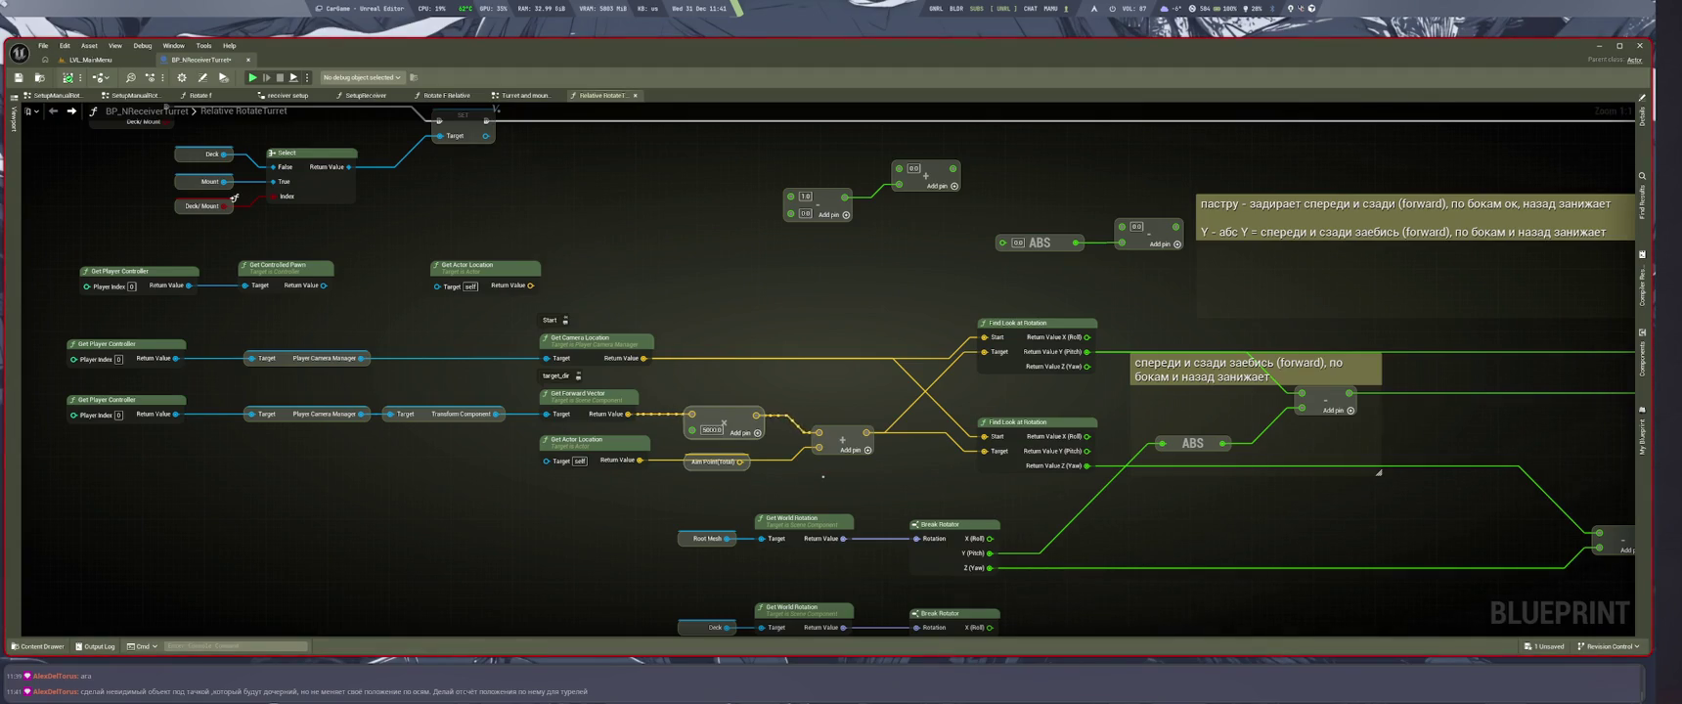
left_click_drag(607, 490, 467, 436)
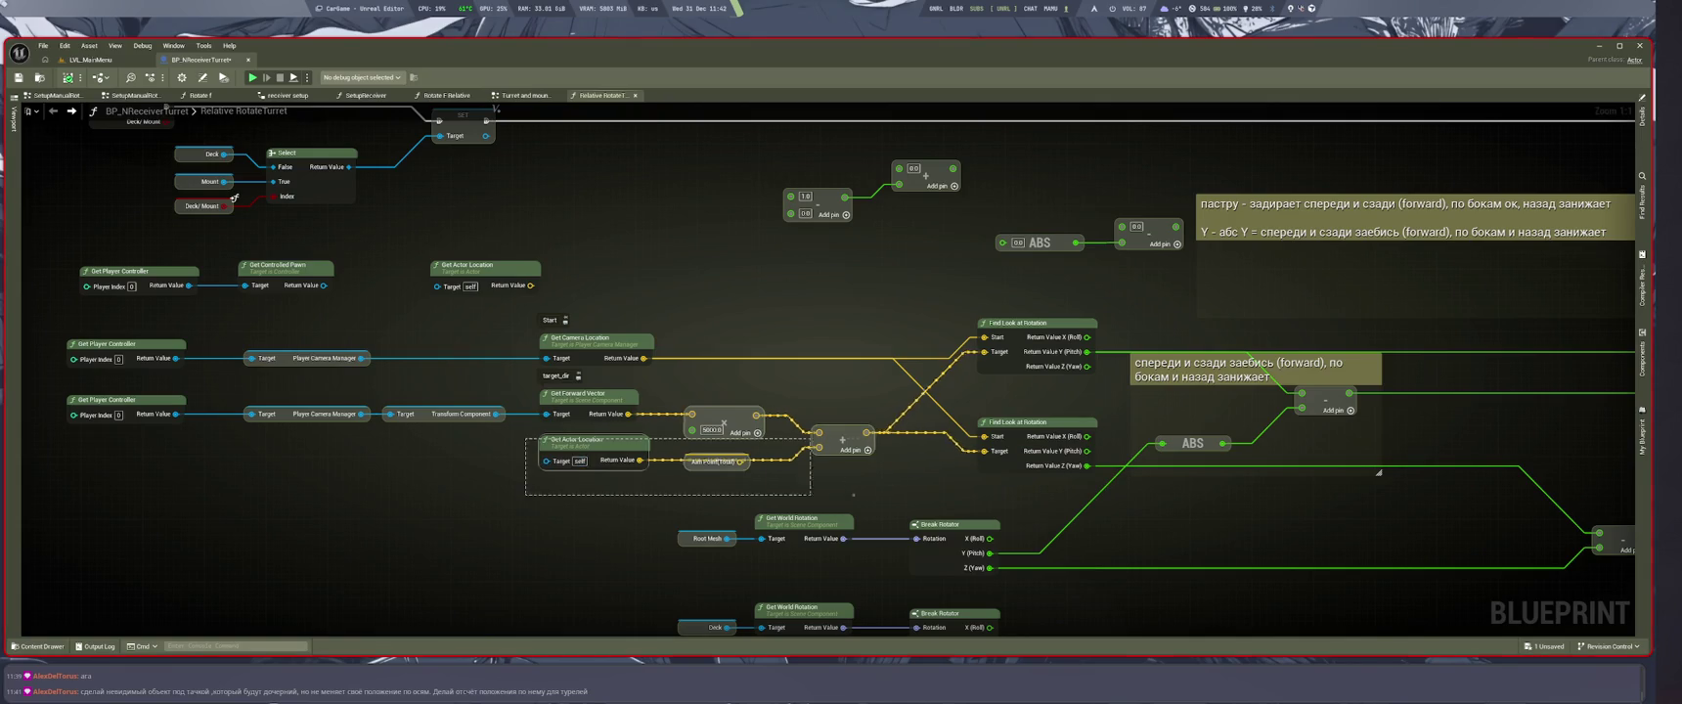
Step: Recheck both Find Look at Rotation nodes and the pitch math, then show the turret's 3D viewport
left_click_drag(968, 494, 1007, 331)
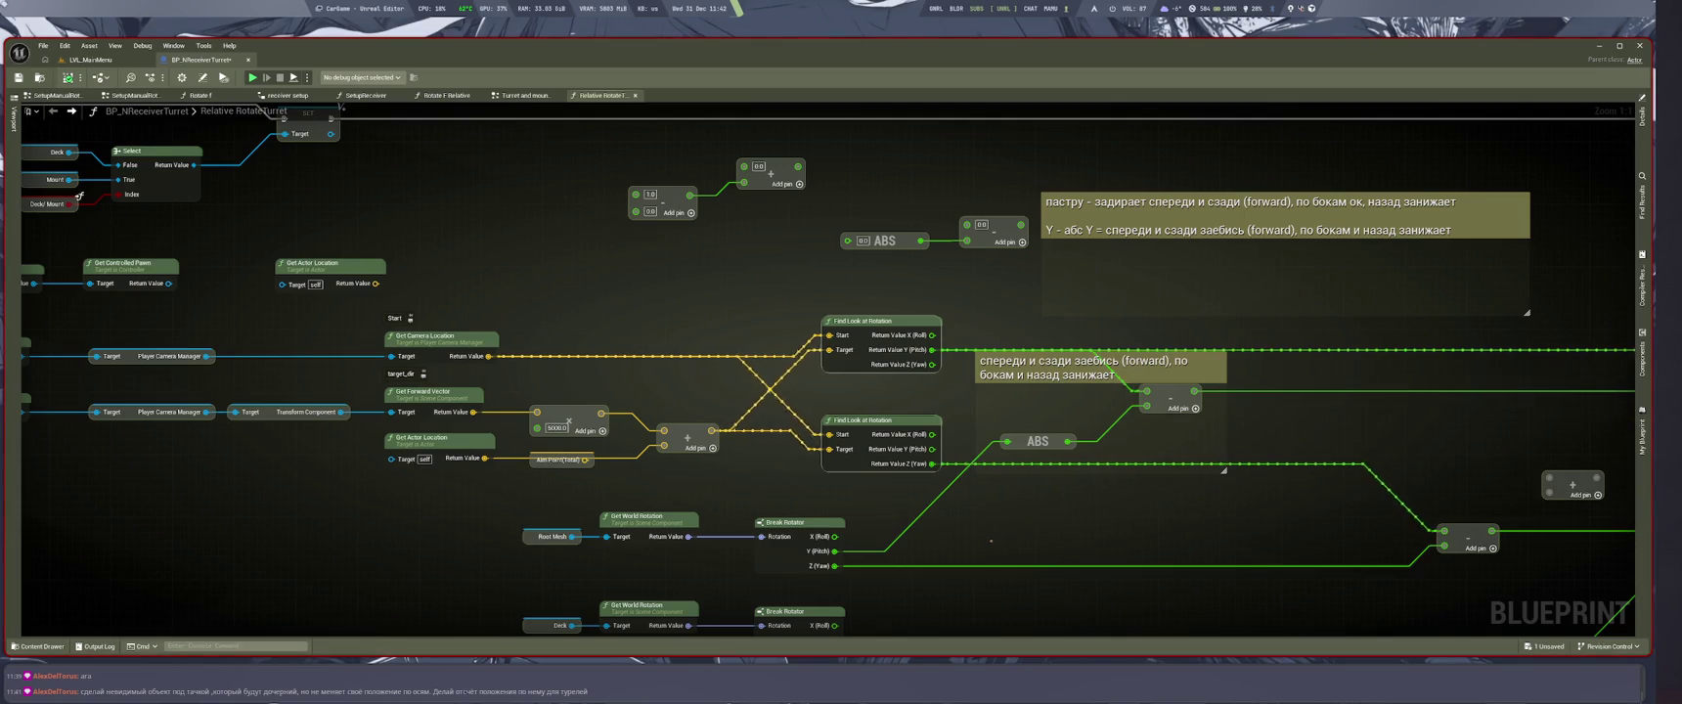
left_click(1056, 568)
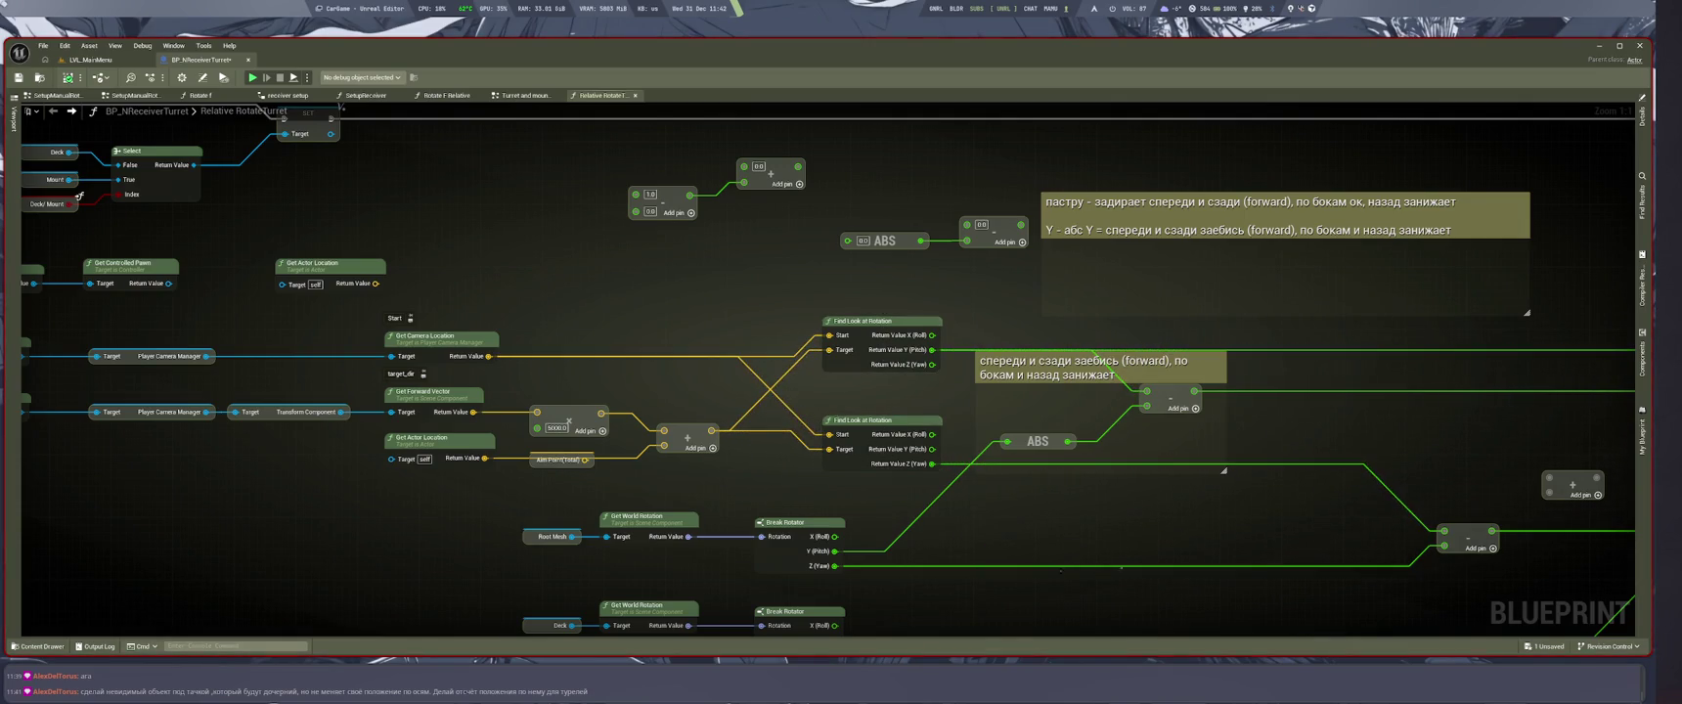
left_click_drag(1090, 540, 830, 456)
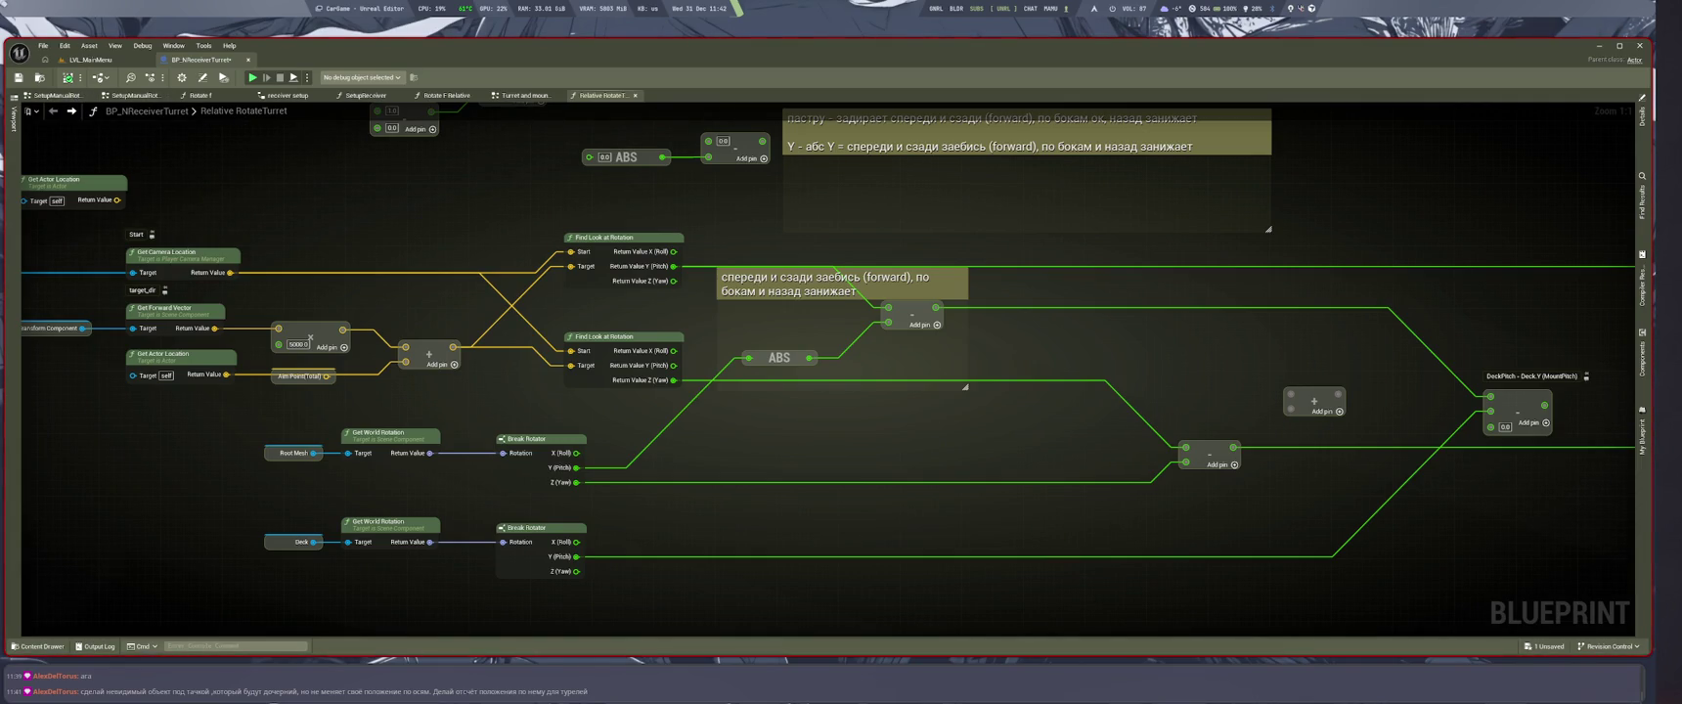
left_click(13, 119)
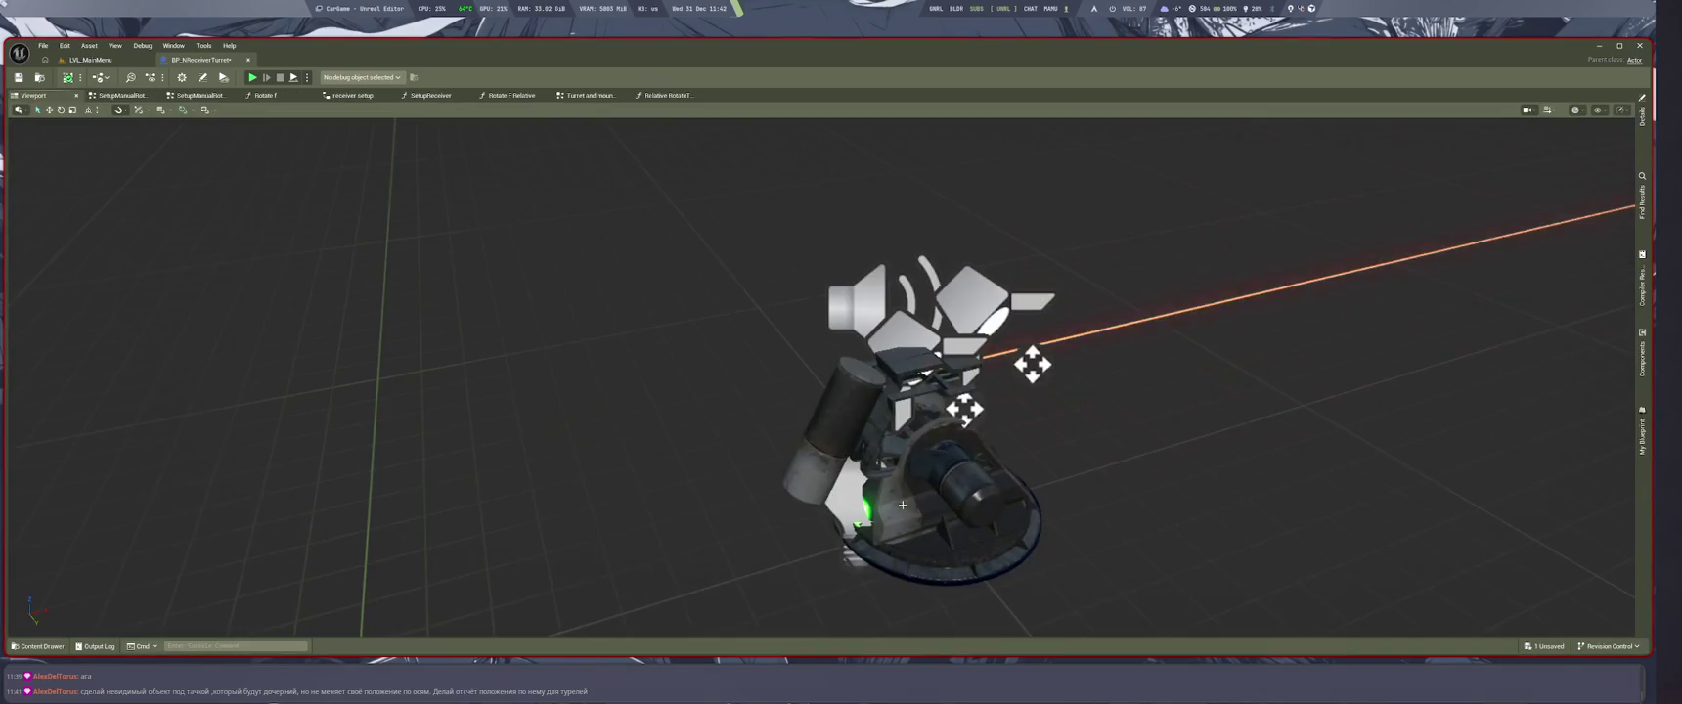
Step: Zoom in on the turret in the viewport and select its base
mouse_move(822, 372)
left_mouse_down()
mouse_move(753, 352)
mouse_move(741, 382)
left_mouse_up()
scroll(822, 372, "up", 2)
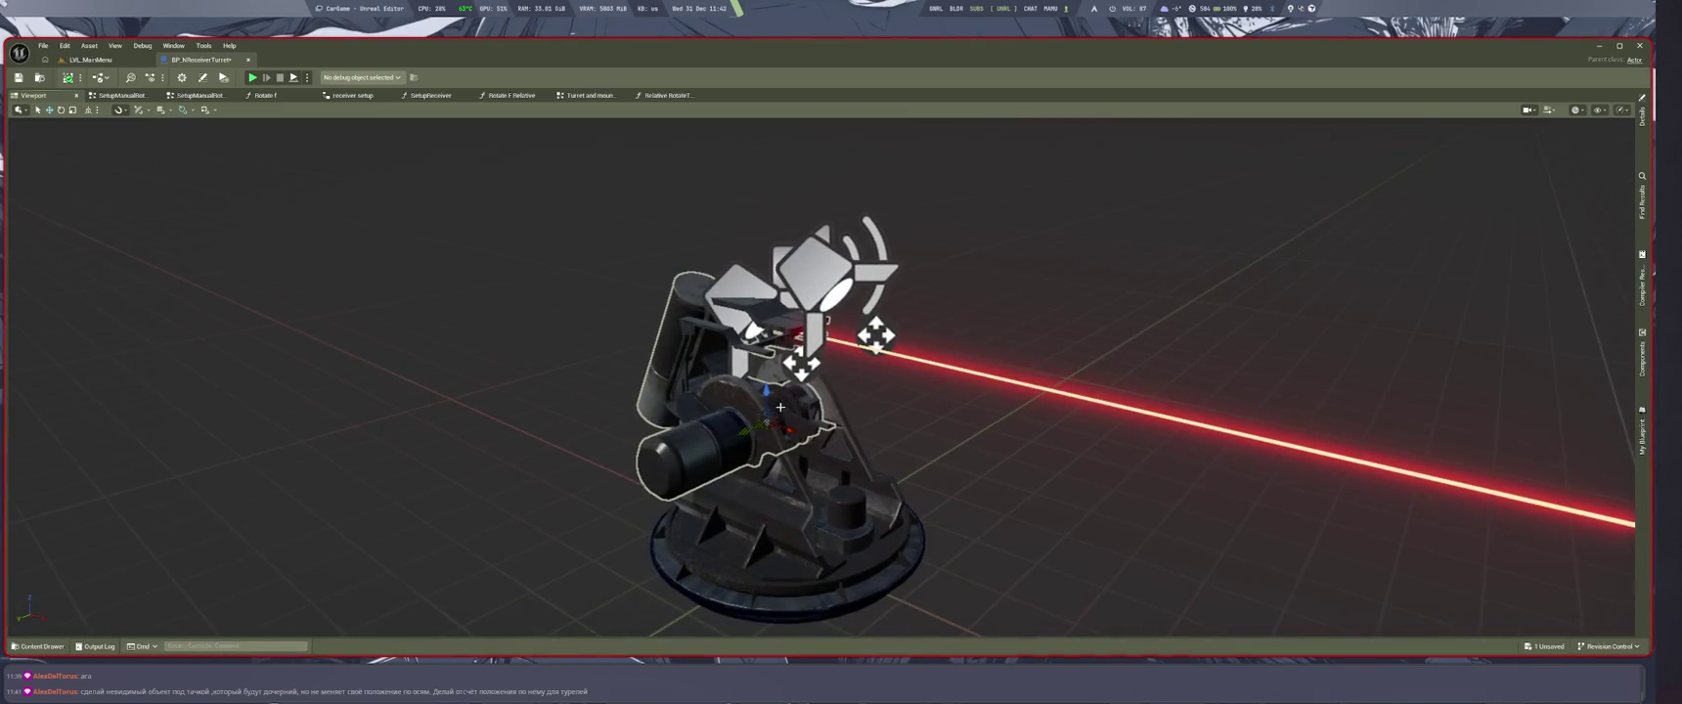
left_click(796, 574)
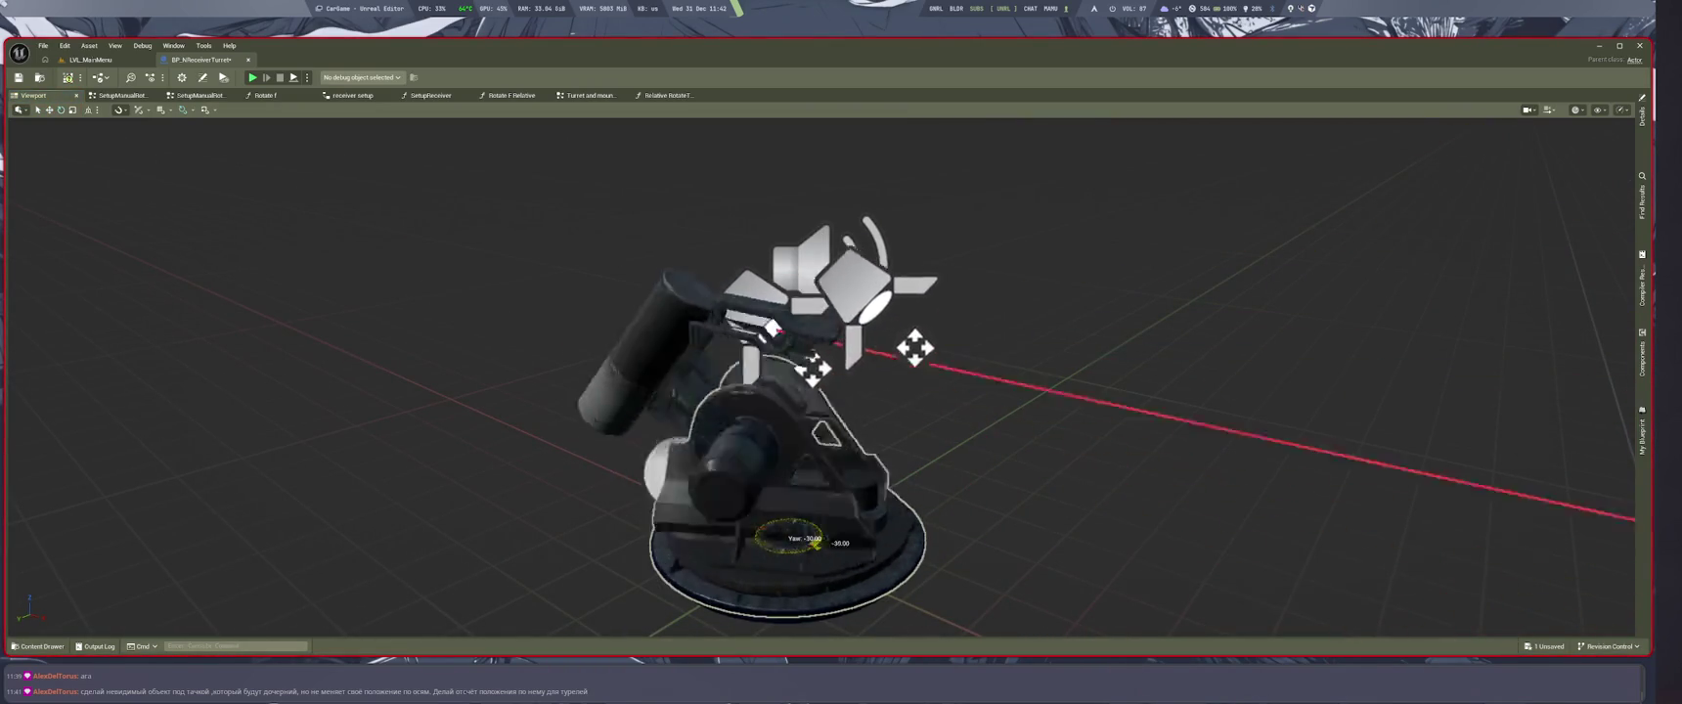
scroll(783, 411, "up", 3)
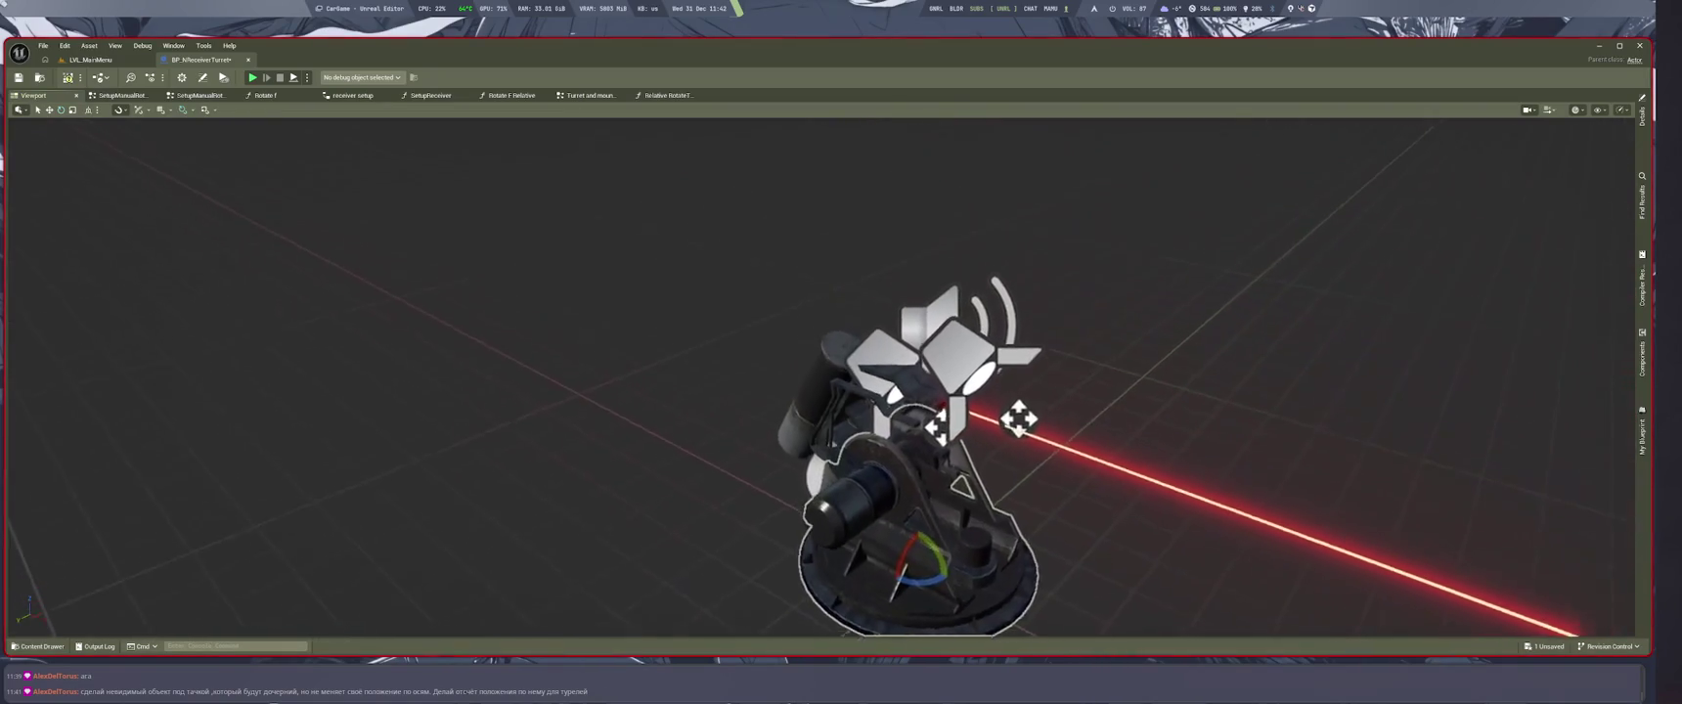
scroll(862, 447, "up", 2)
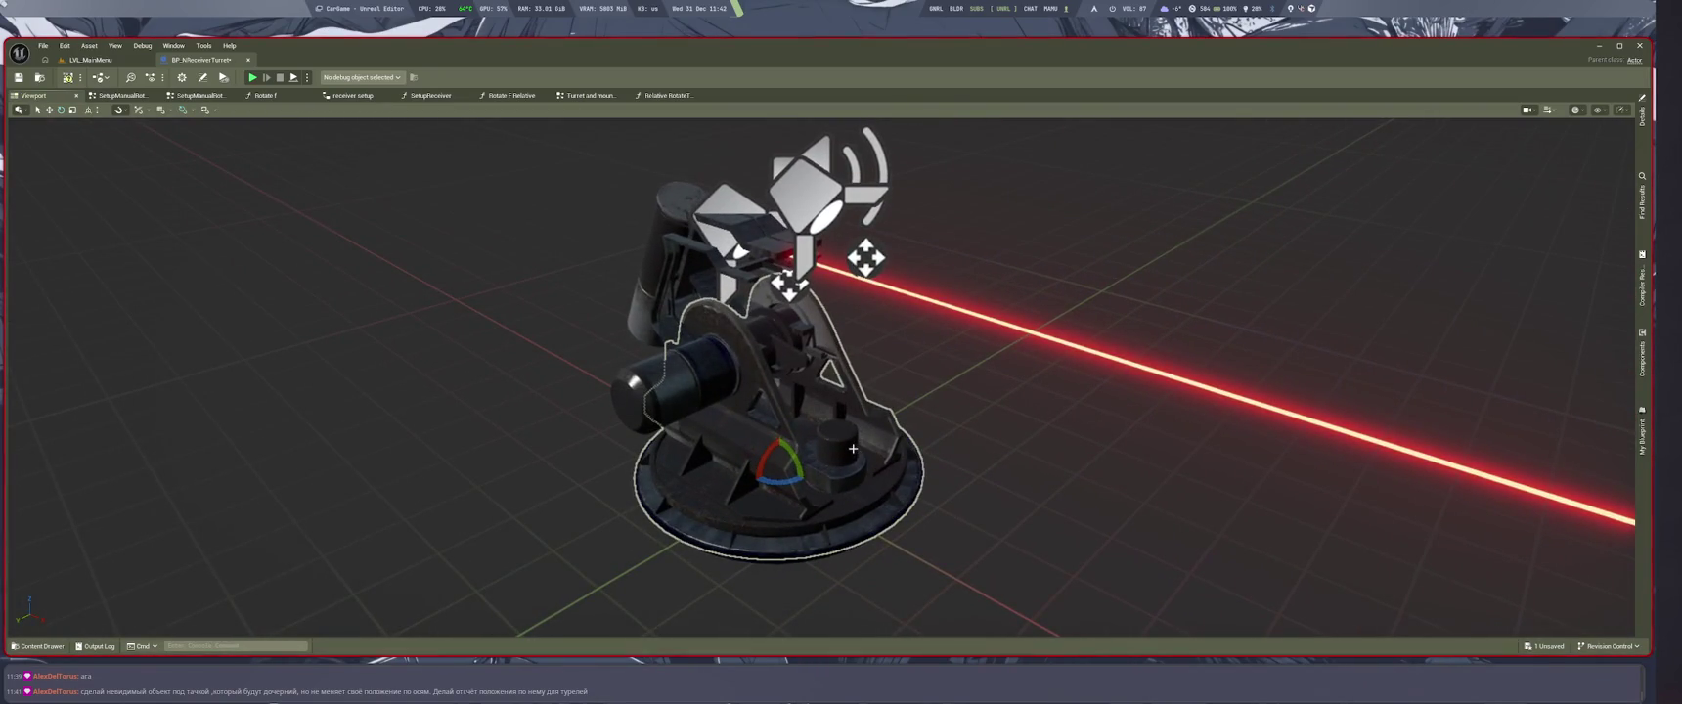
Step: Rotate the turret about its yaw axis with the gizmo, then return to the Relative RotateTurret graph
left_click_drag(833, 446, 821, 378)
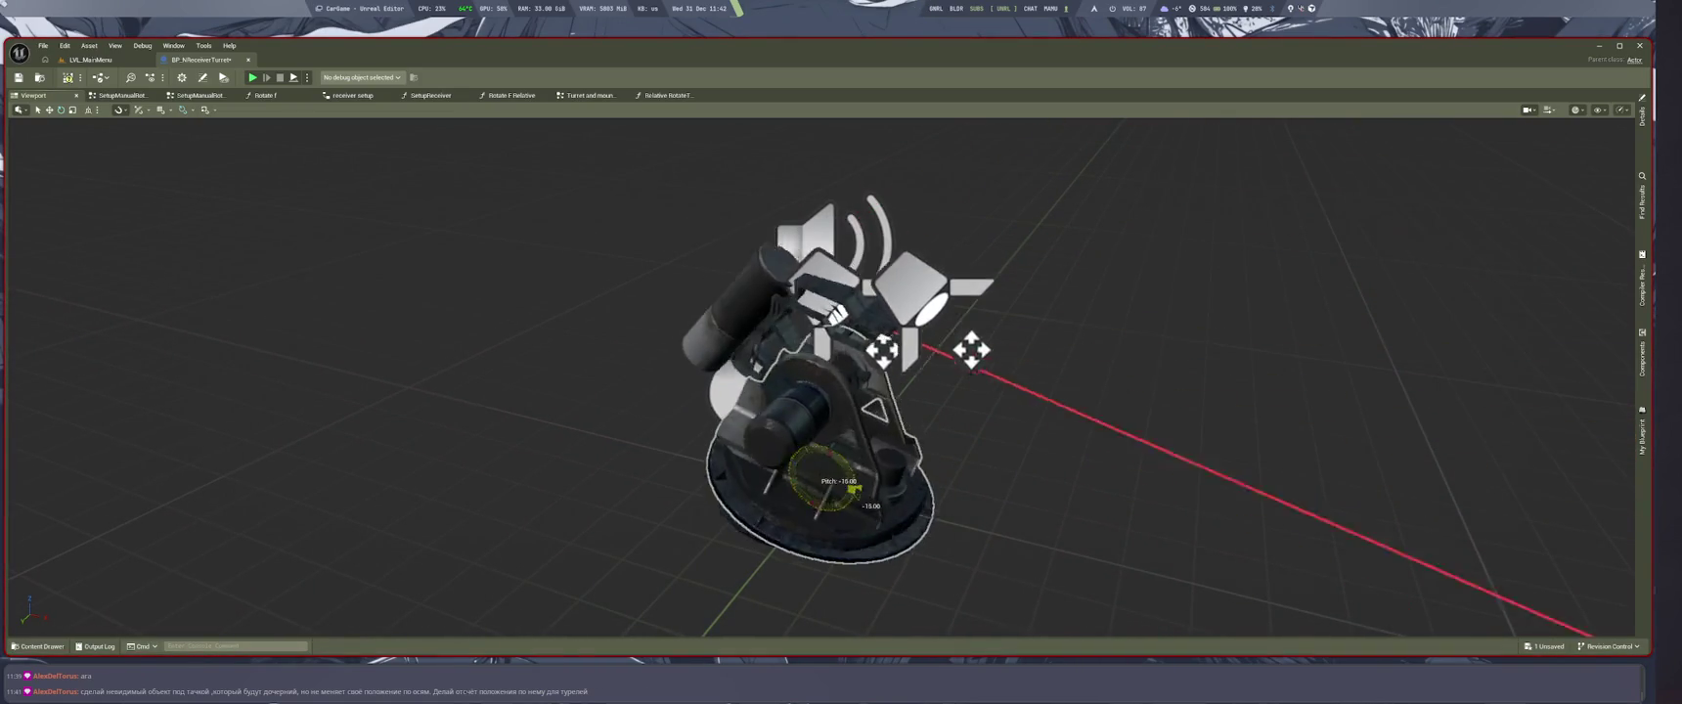
left_click(876, 510)
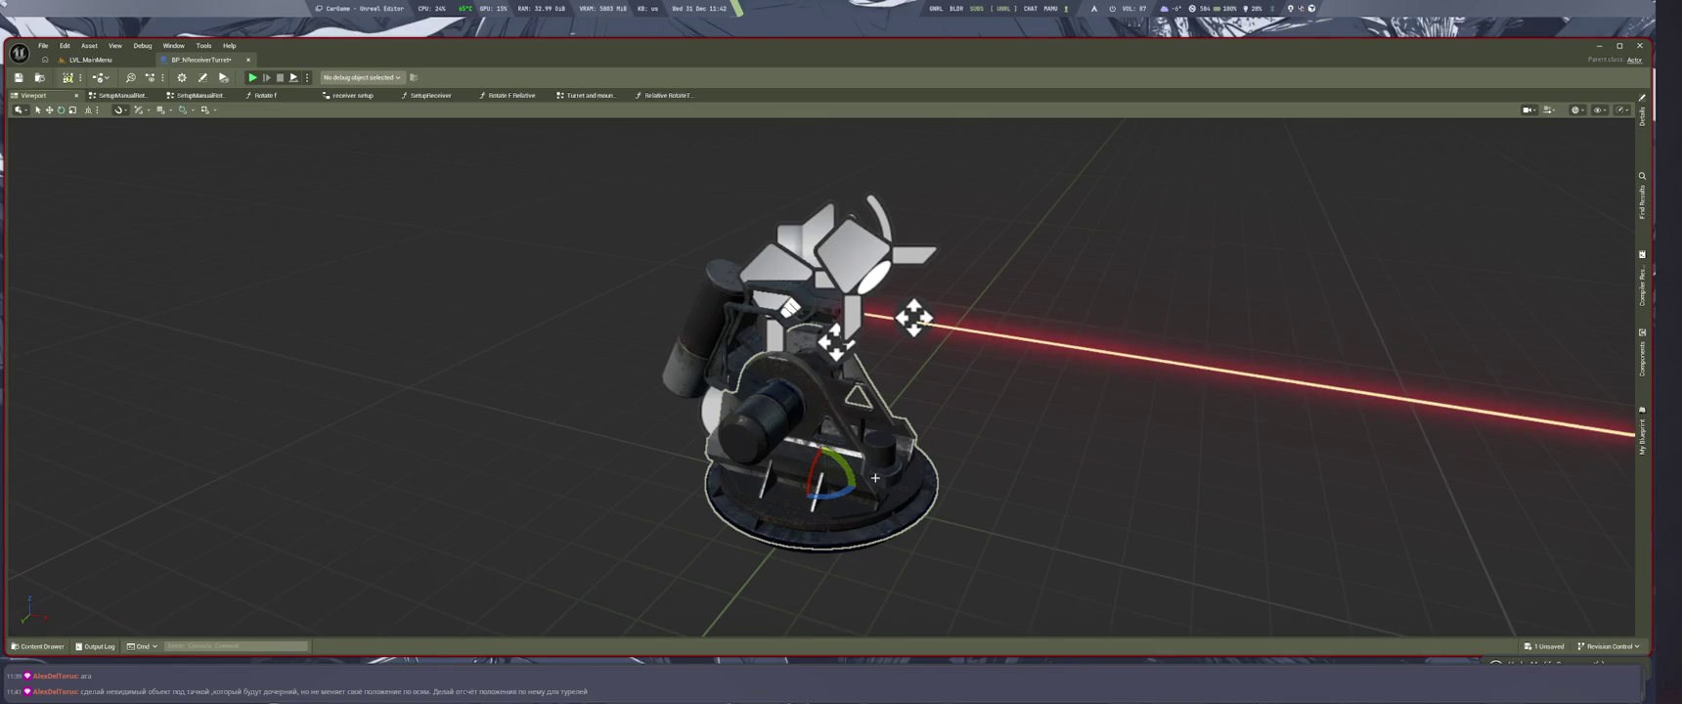
mouse_move(902, 446)
left_mouse_down()
mouse_move(939, 529)
mouse_move(842, 528)
mouse_move(870, 451)
left_mouse_up()
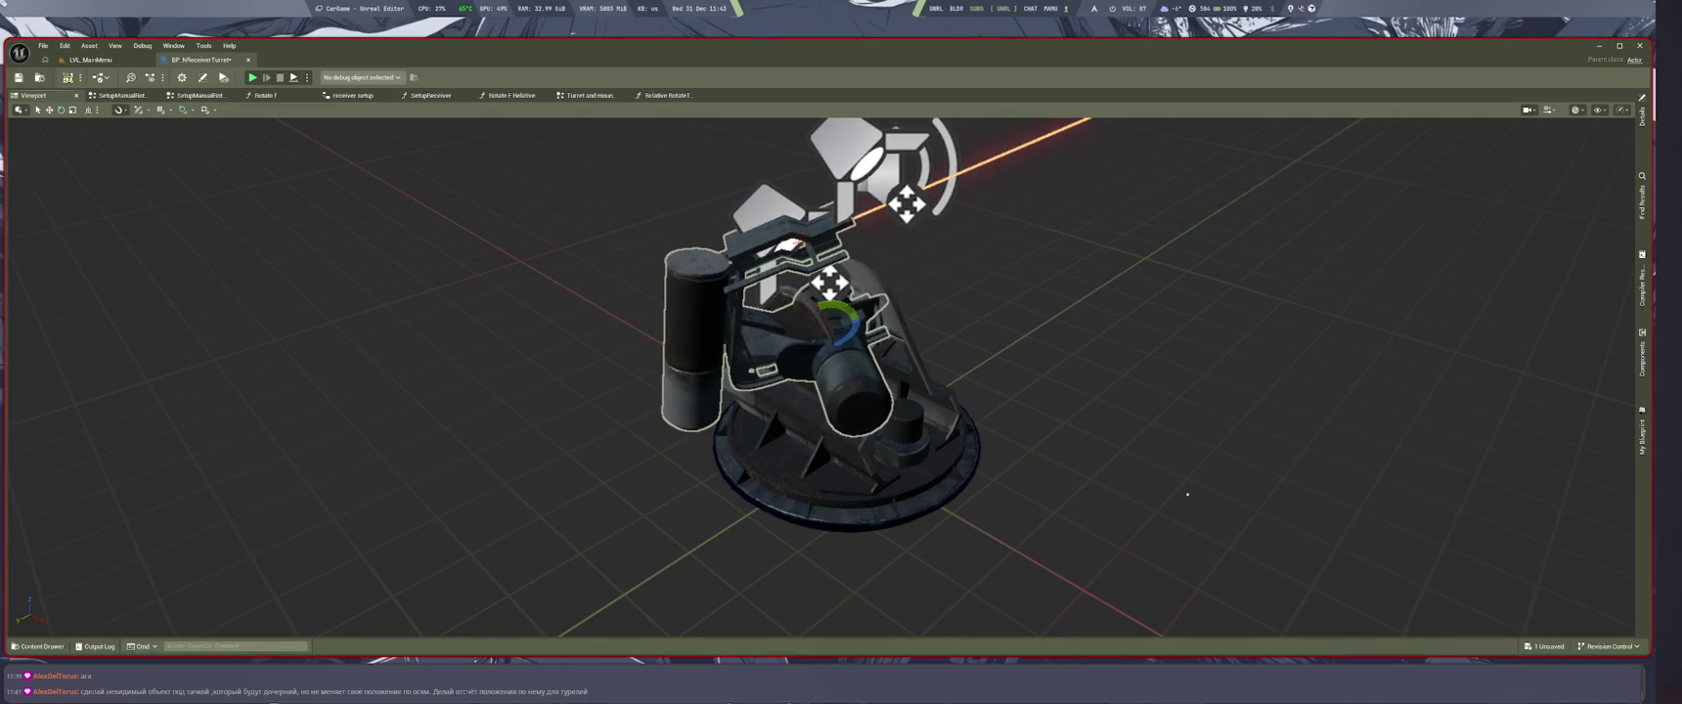
mouse_move(1001, 483)
left_mouse_down()
mouse_move(1076, 421)
mouse_move(789, 504)
mouse_move(940, 512)
left_mouse_up()
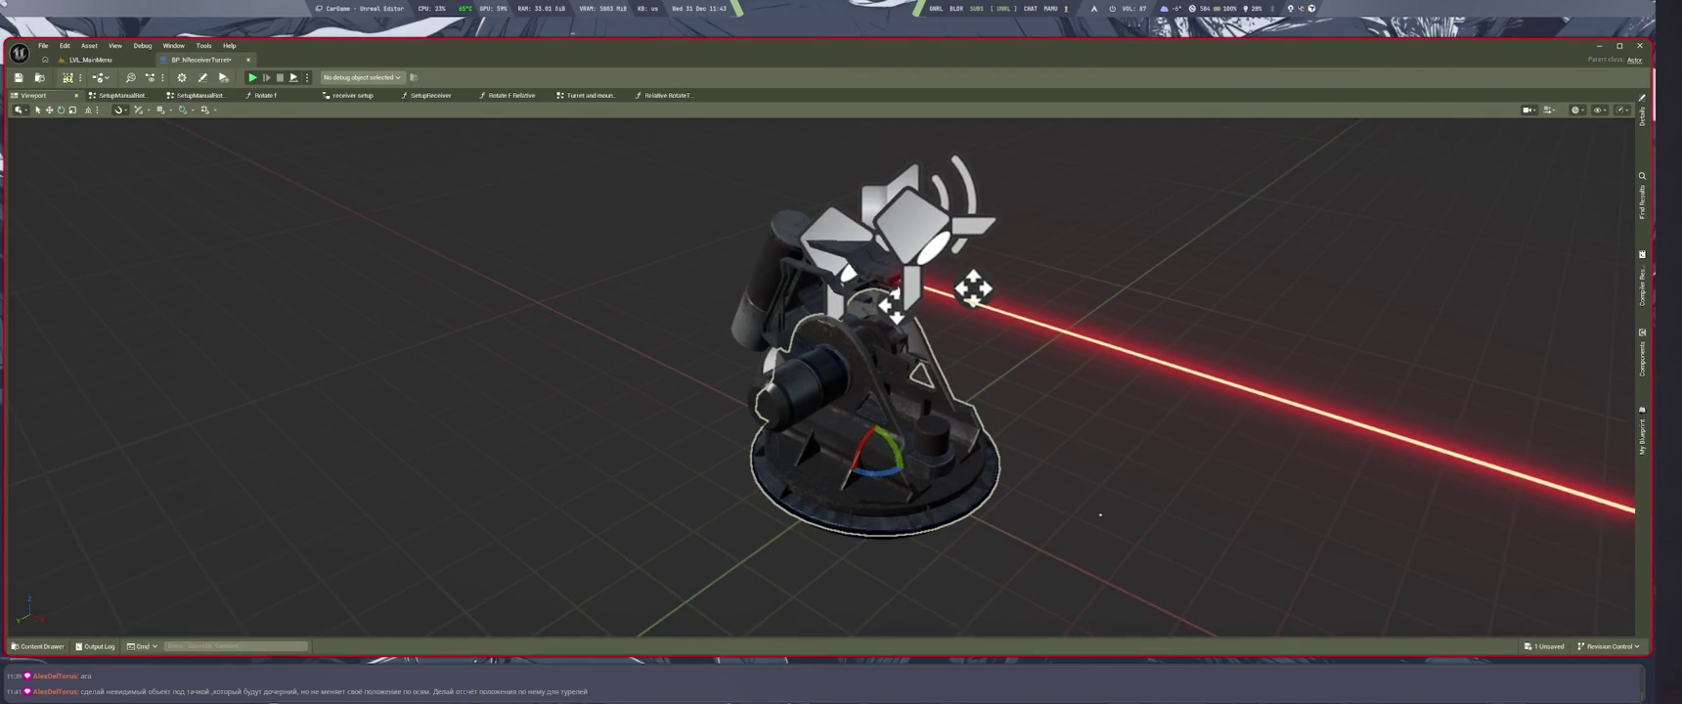
mouse_move(972, 484)
left_mouse_down()
mouse_move(939, 487)
mouse_move(988, 492)
left_mouse_up()
key("ctrl+Tab")
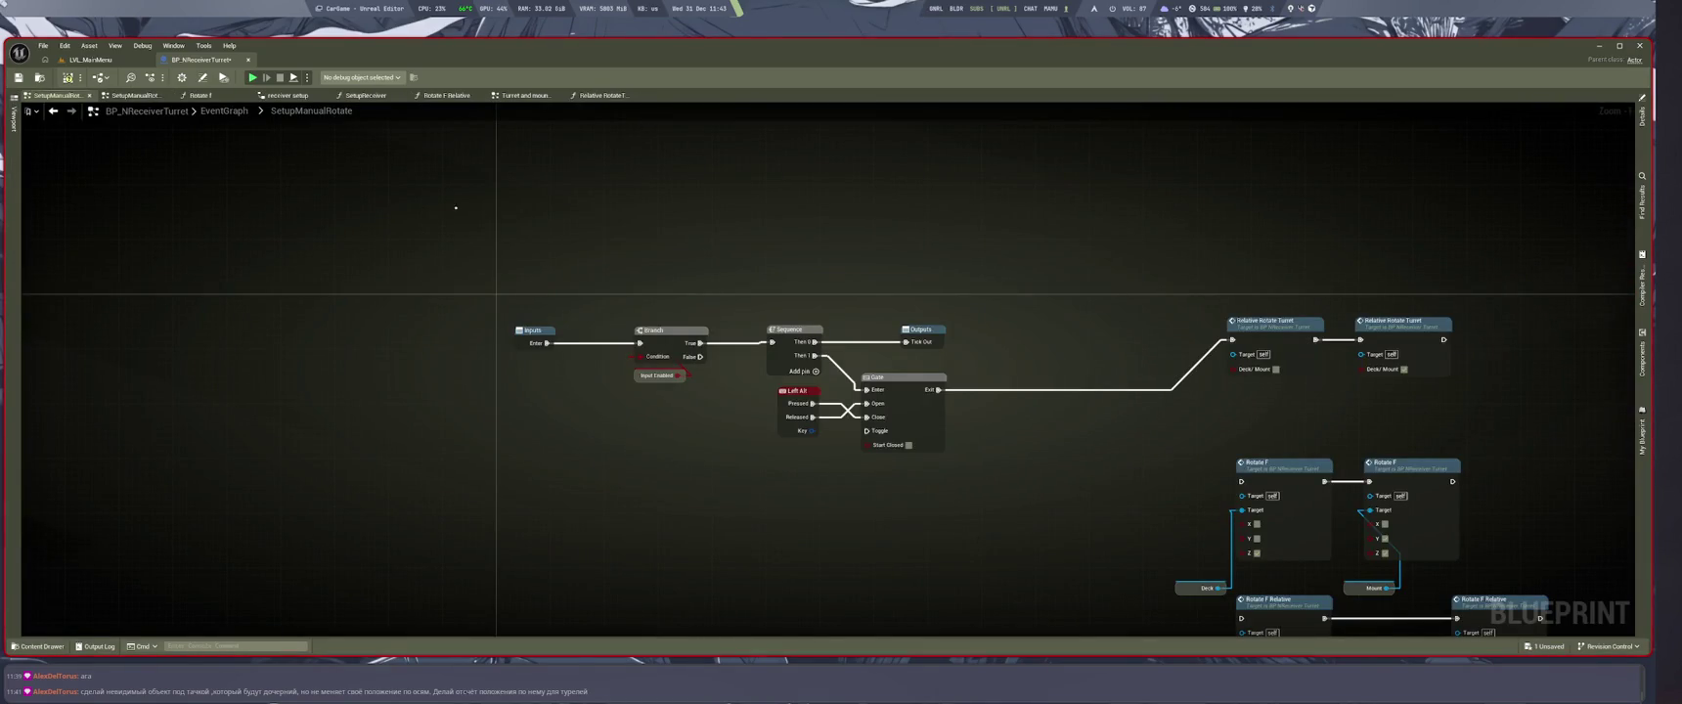
left_click(599, 95)
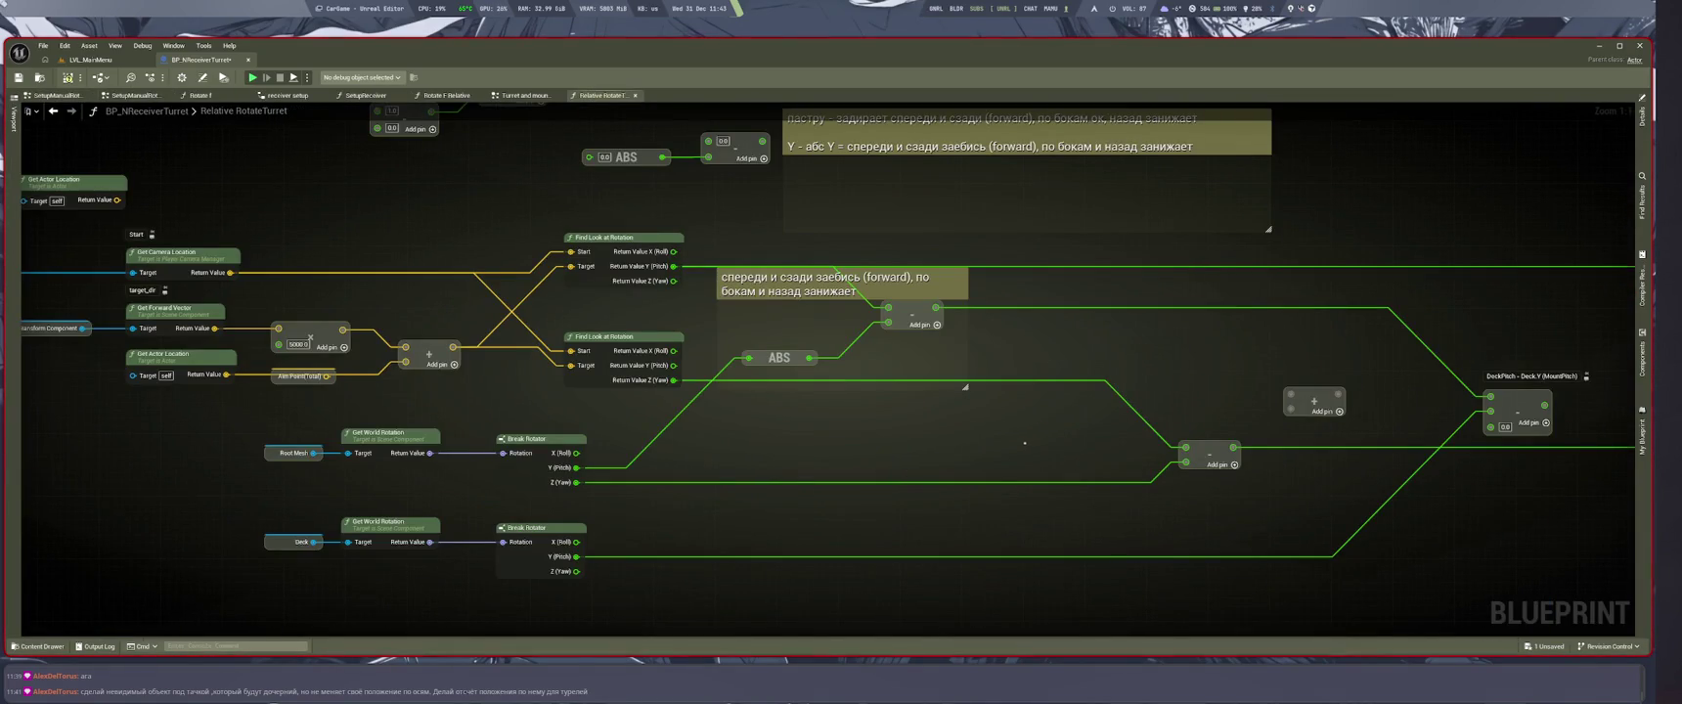